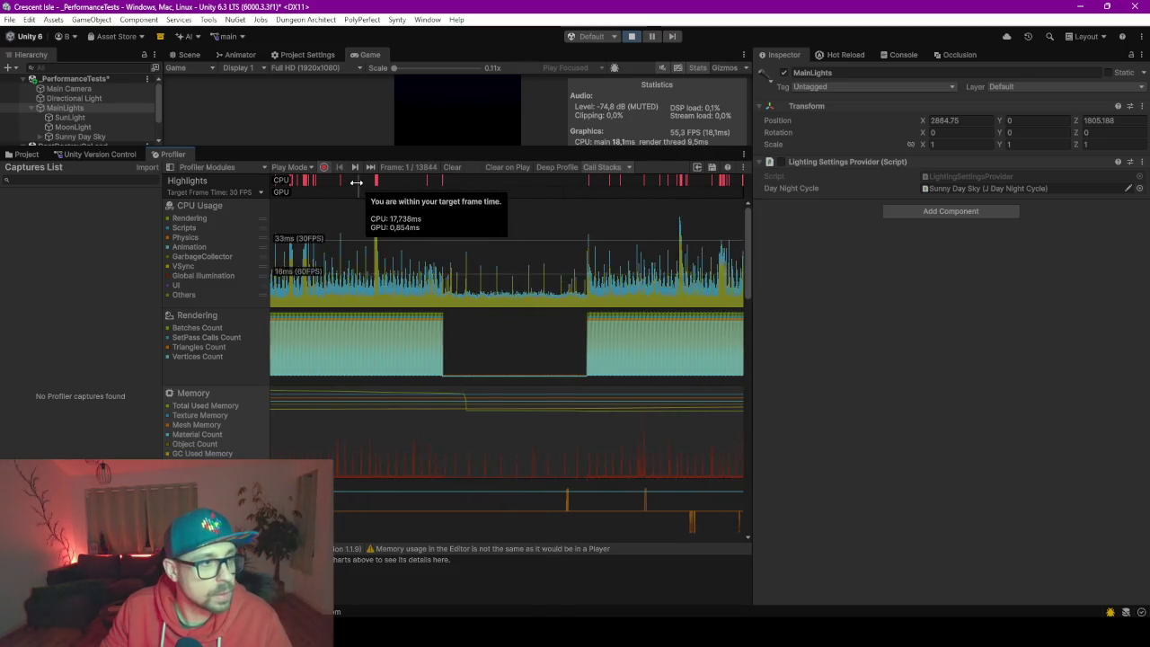
Check the SunLight, then deactivate the Sunny Day Sky object in the running scene.
left_click(70, 118)
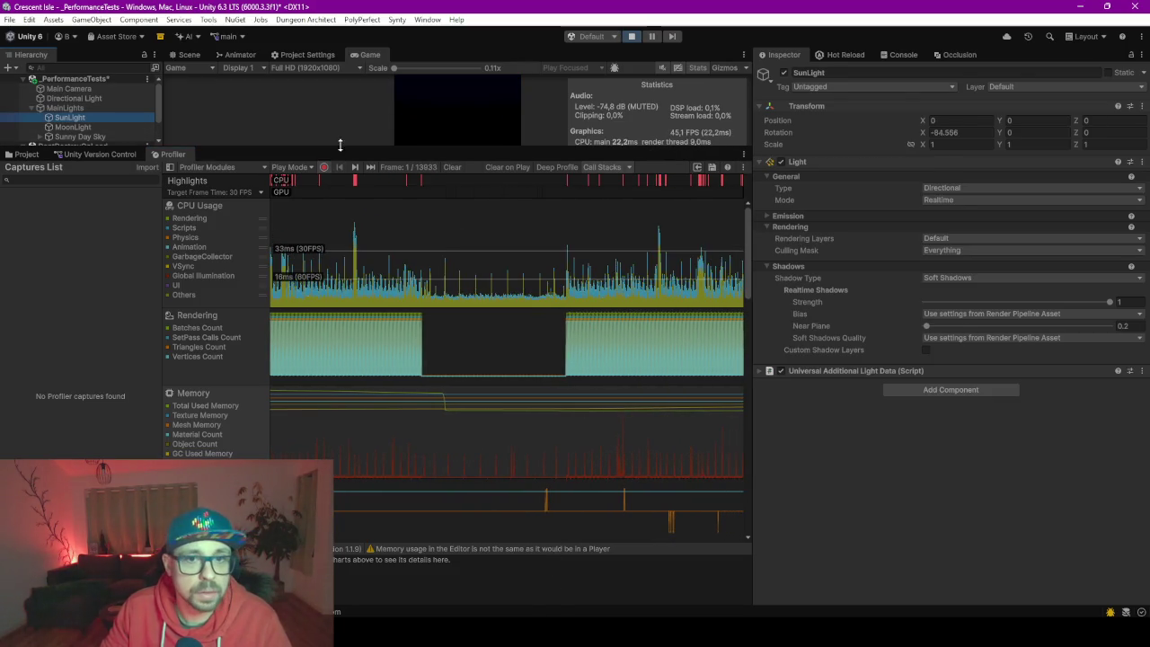
left_click(76, 137)
left_click(783, 73)
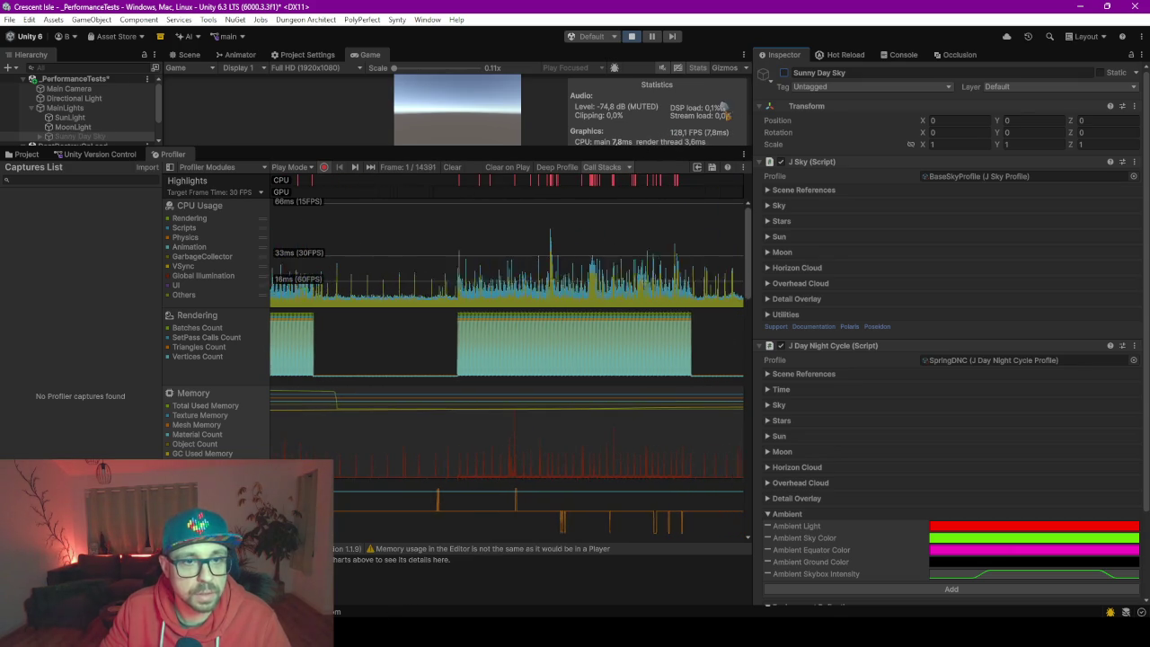
Toggle Sunny Day Sky off and on several times, leave it active, and collapse J Sky (Script).
left_click(785, 74)
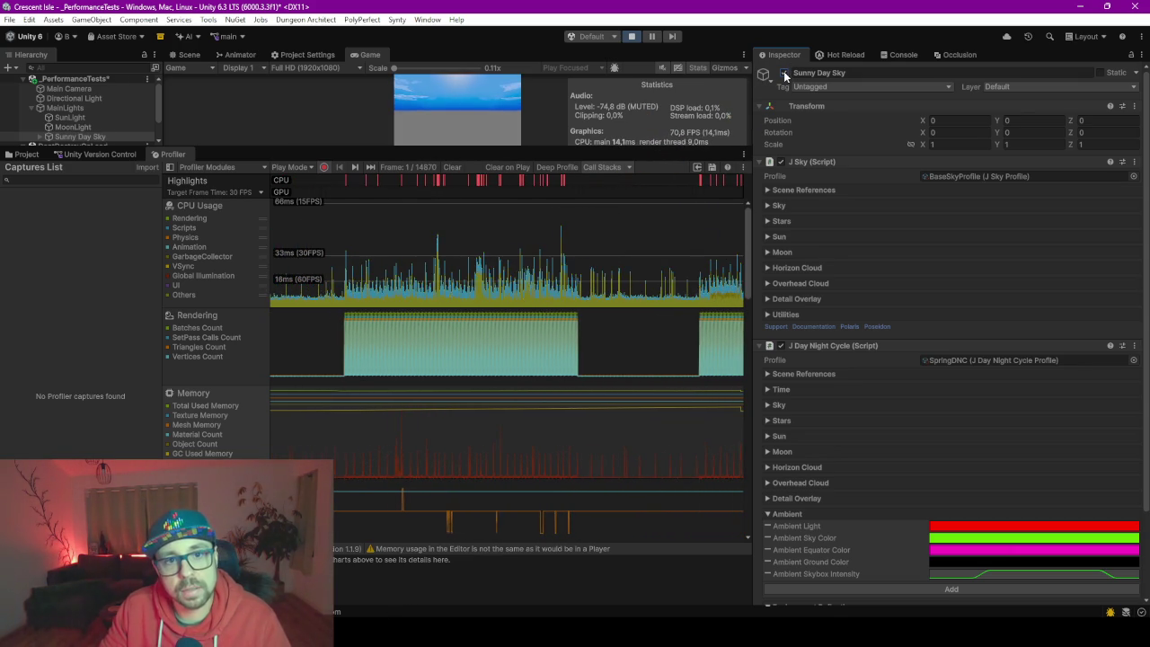
left_click(785, 74)
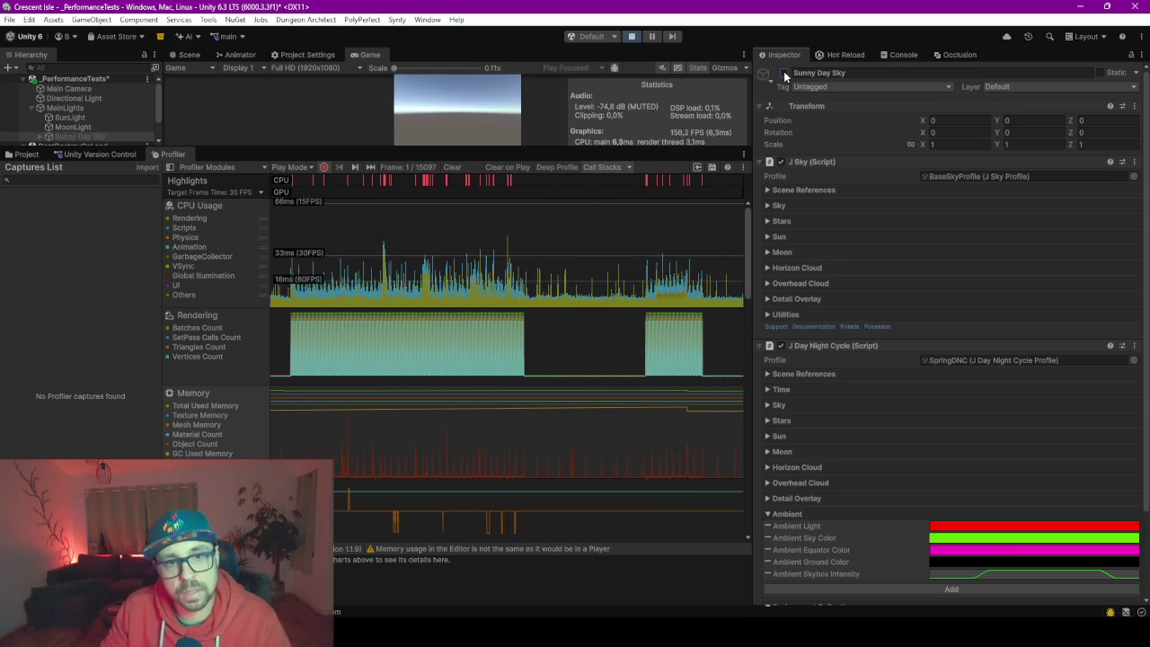
left_click(785, 74)
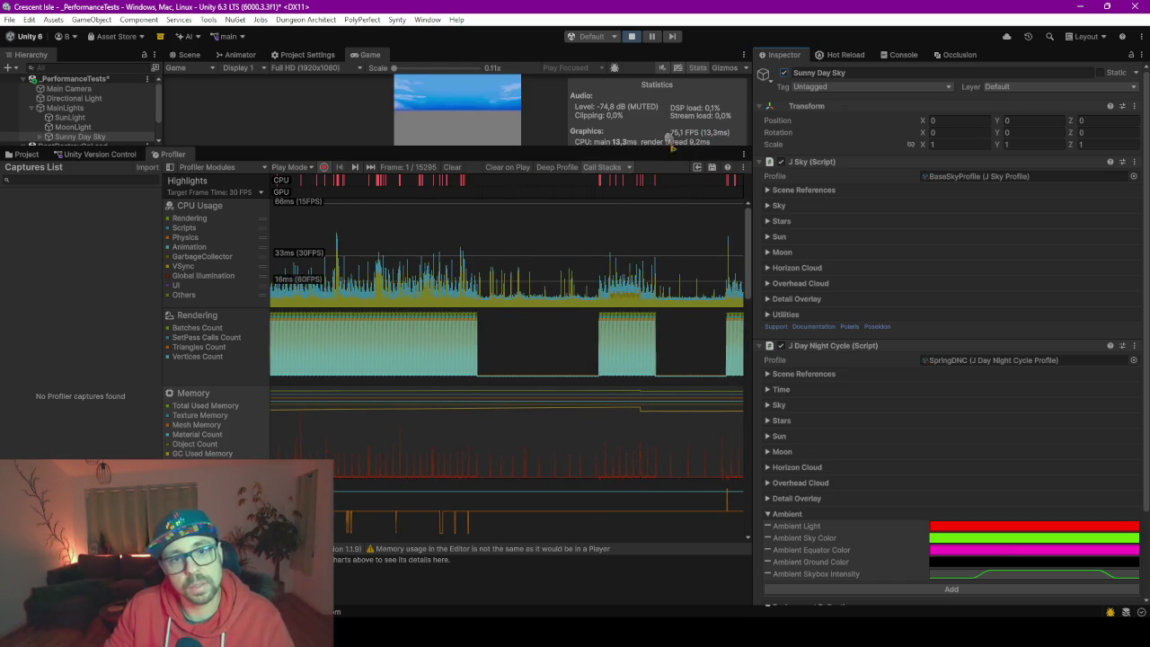
left_click(784, 74)
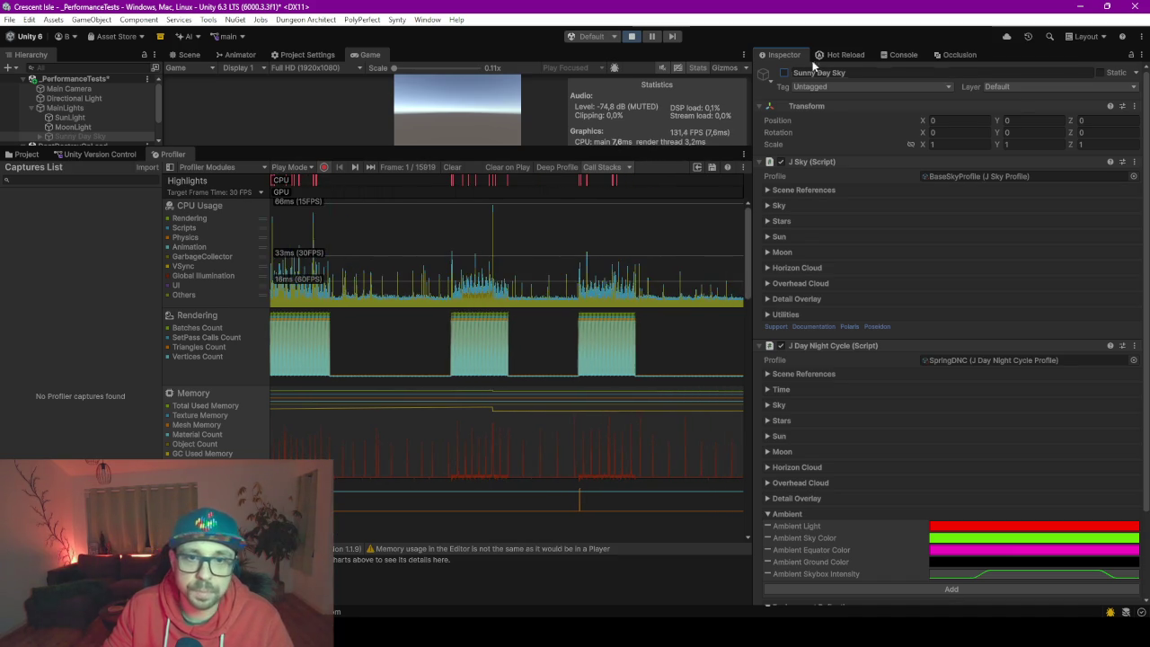
left_click(784, 73)
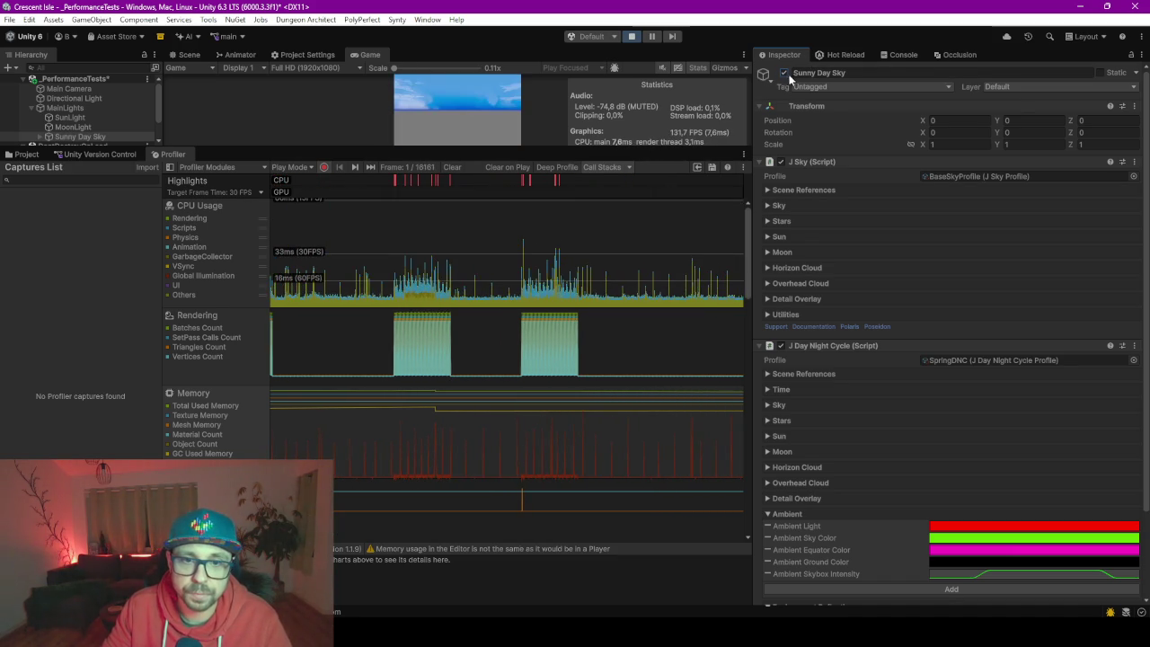
left_click(762, 162)
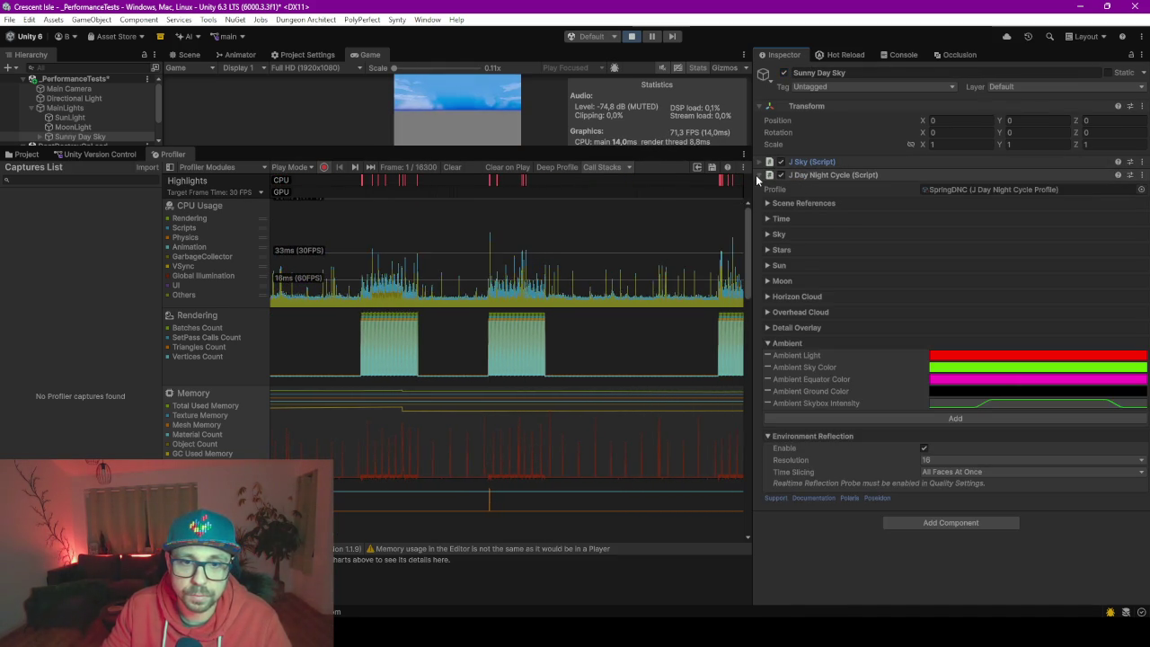
Collapse J Day Night Cycle (Script) and pause play on a Profiler CPU frame showing 26 batches.
left_click(758, 175)
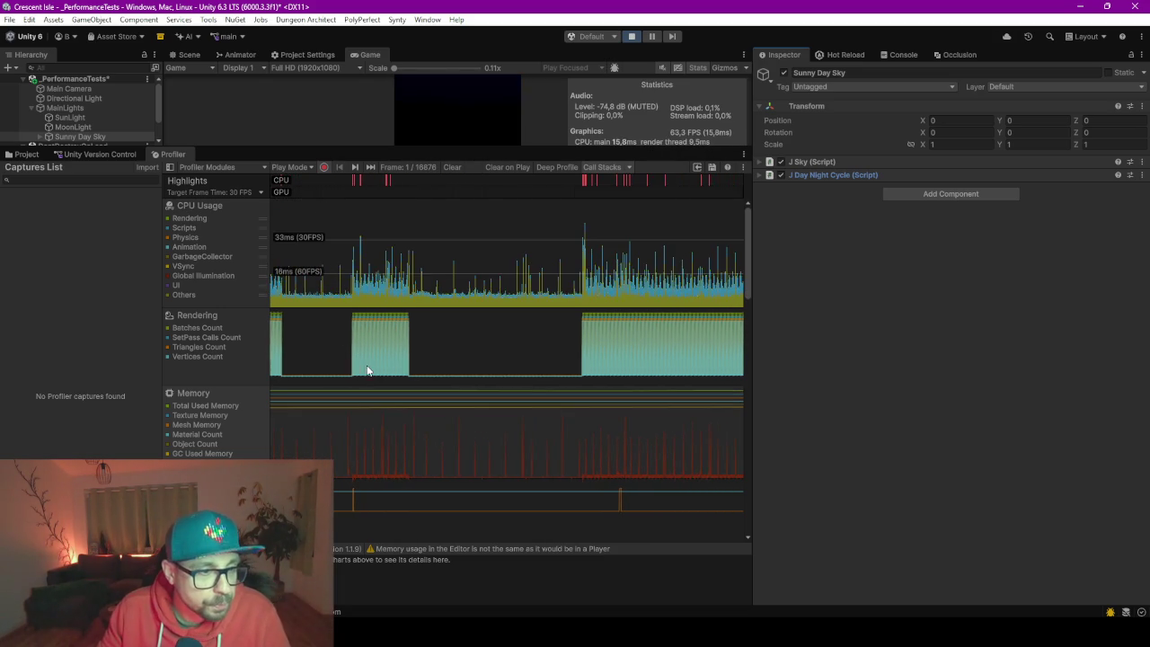
left_click(577, 344)
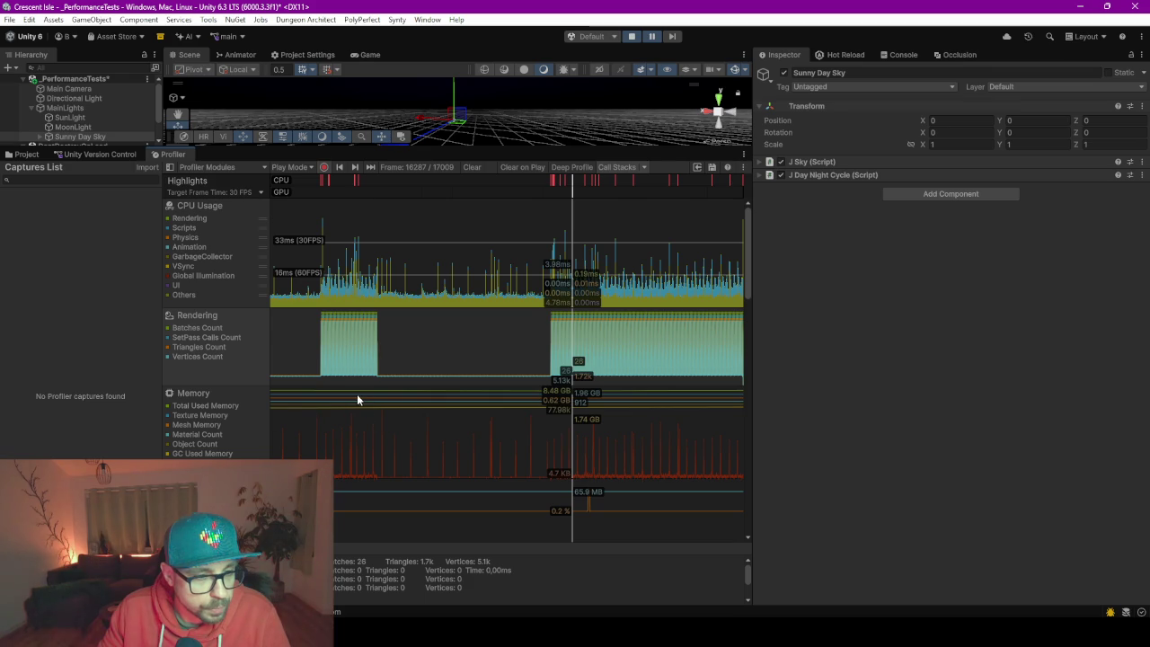
View the Profiler's Memory breakdown, then resume play with the Game view shown.
left_click(167, 420)
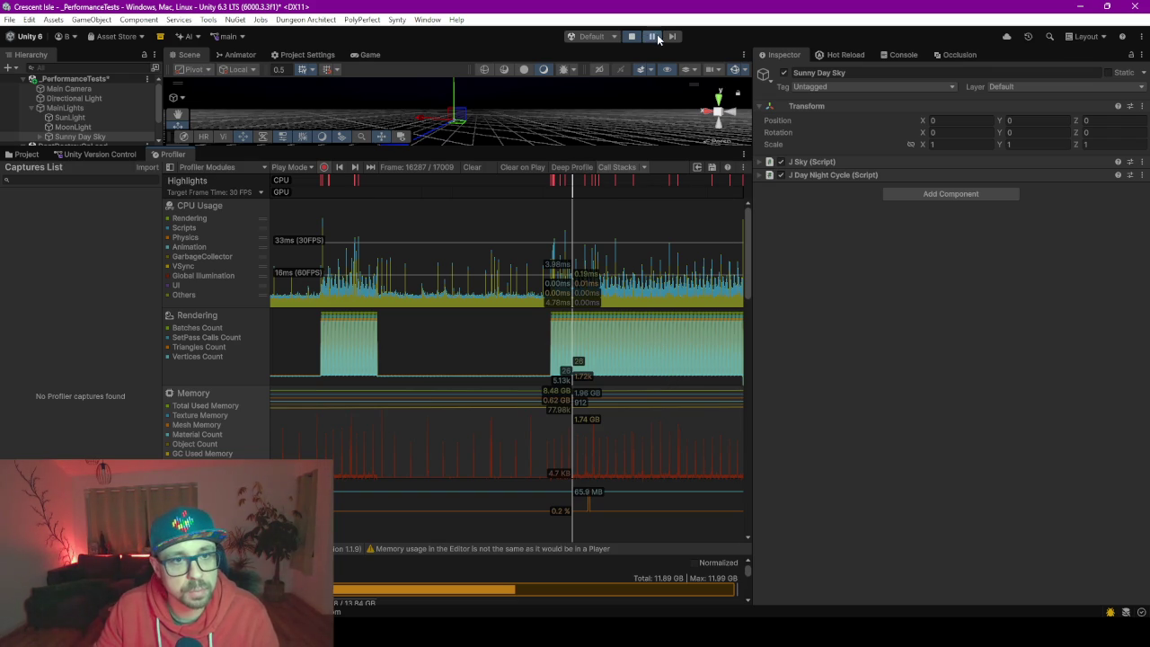
key("ctrl+2")
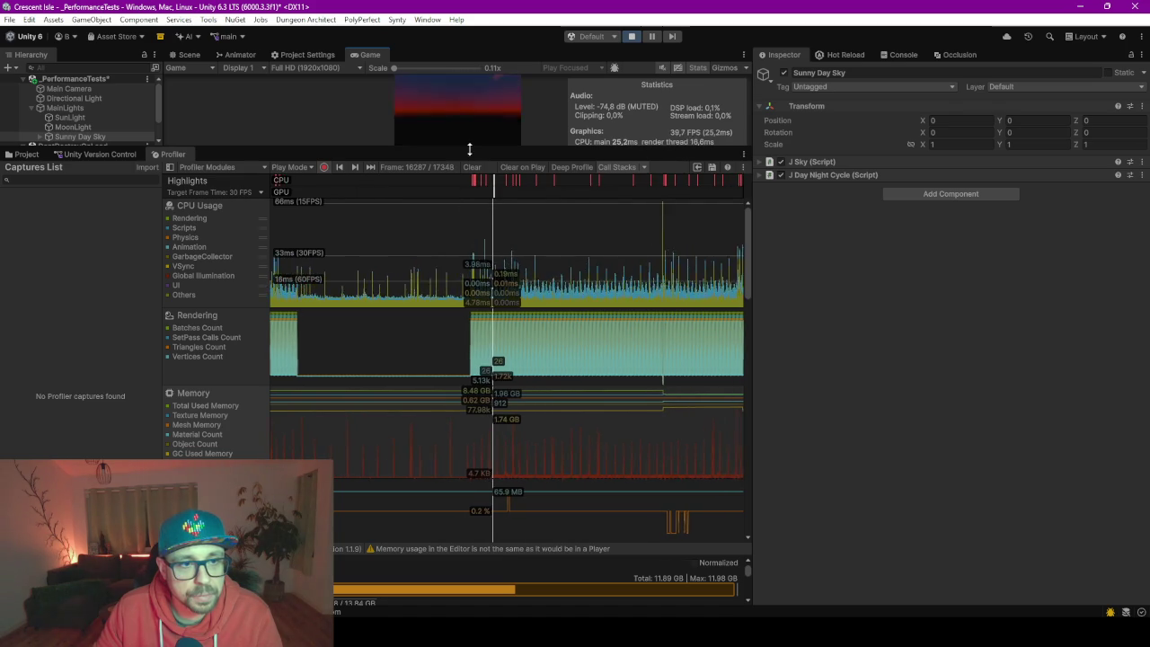
Shrink the Game view for the Profiler and pause on the most recent frame to read Rendering and Memory values.
mouse_move(469, 149)
left_mouse_down()
mouse_move(454, 264)
mouse_move(462, 308)
mouse_move(449, 260)
left_mouse_up()
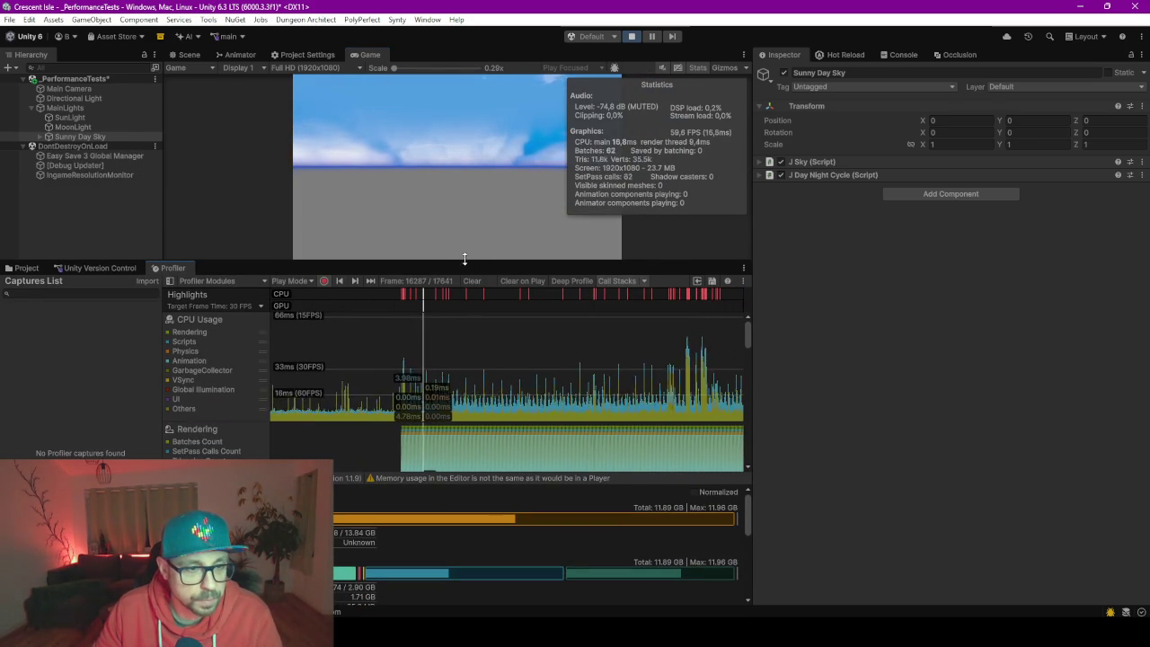
left_click_drag(467, 262, 468, 131)
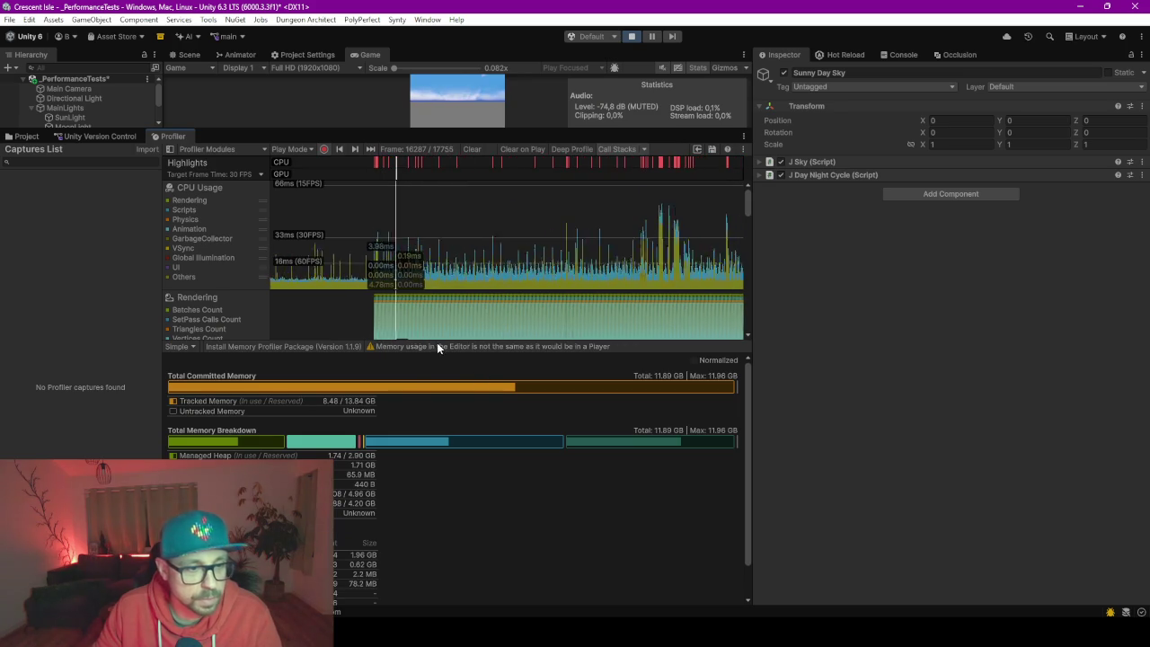
scroll(269, 467, "down", 2)
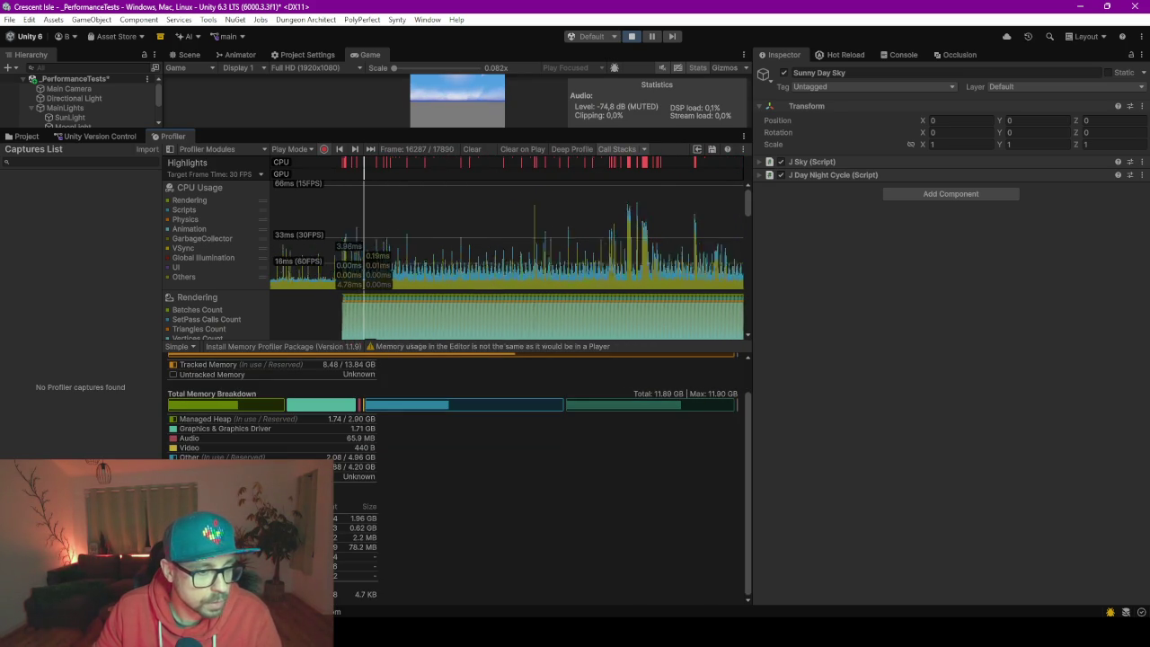
scroll(215, 396, "up", 2)
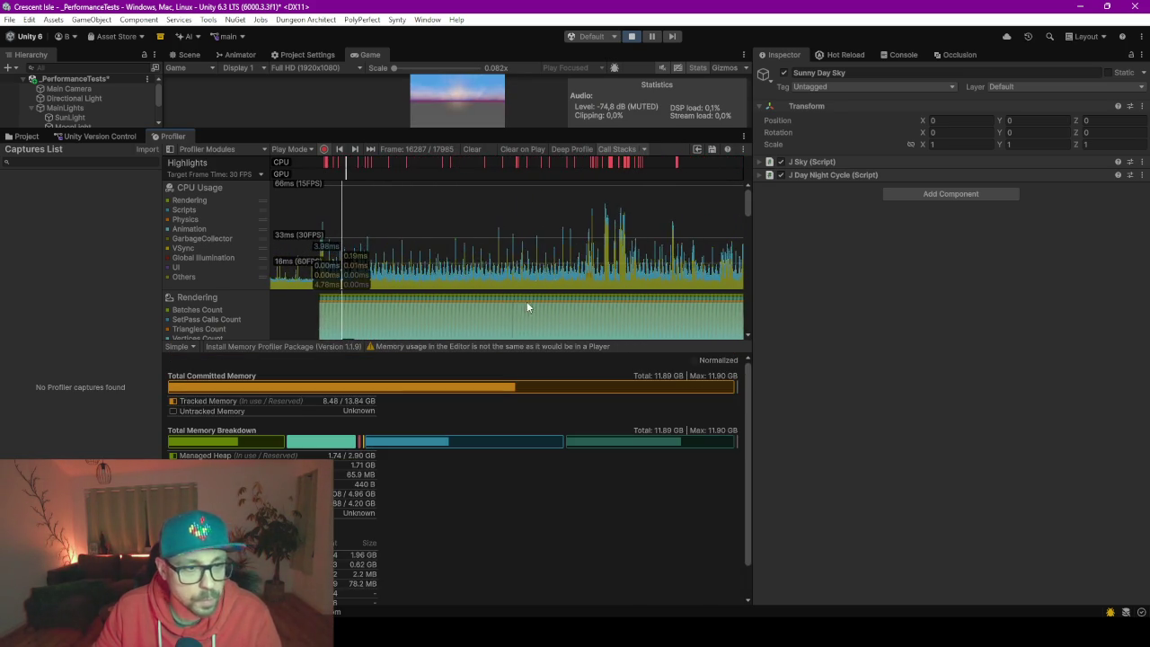
scroll(243, 325, "down", 3)
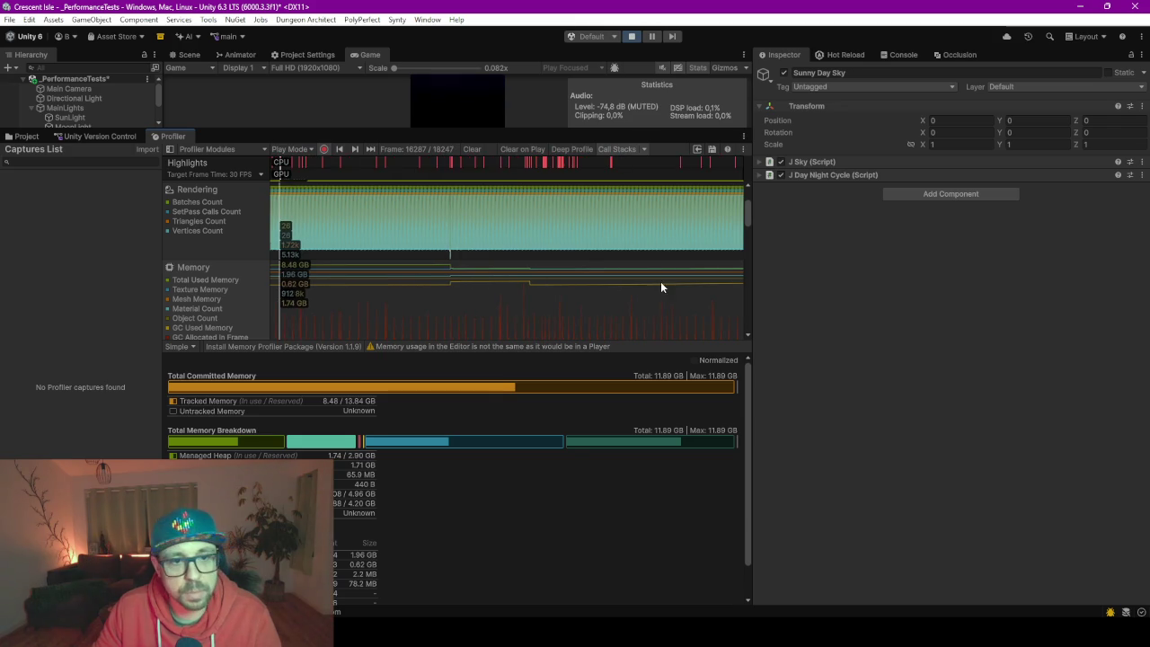
left_click(694, 288)
left_click_drag(703, 295, 749, 292)
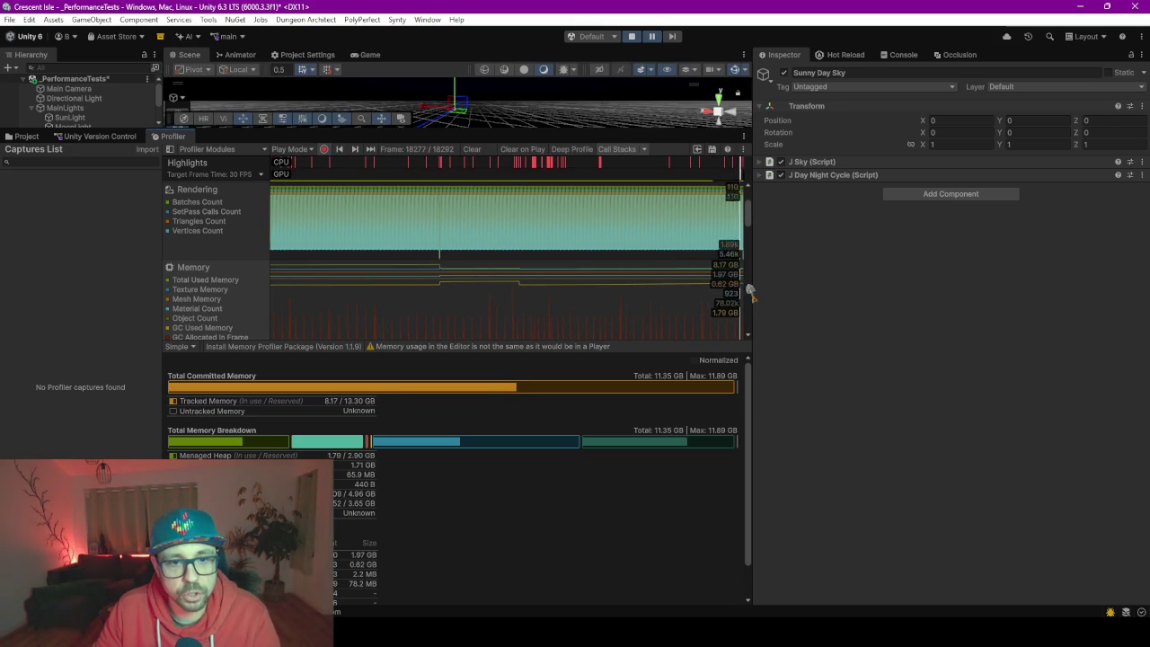
Resume play and enlarge the Game view above the Profiler, showing about 52 FPS.
left_click(652, 37)
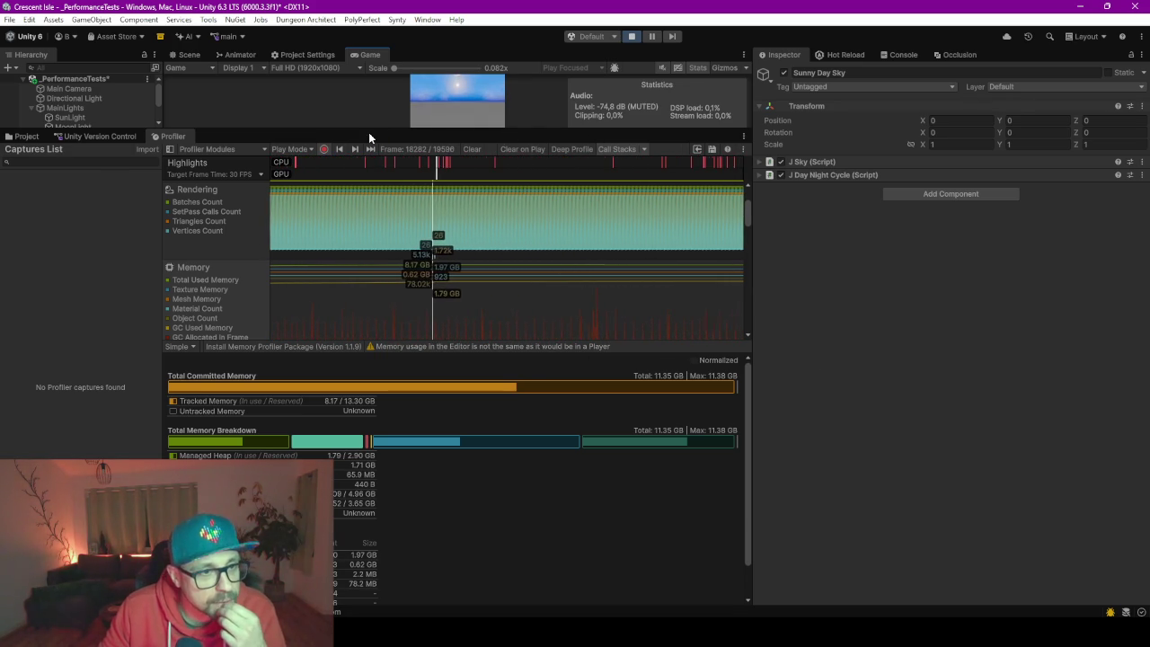
left_click_drag(367, 131, 385, 265)
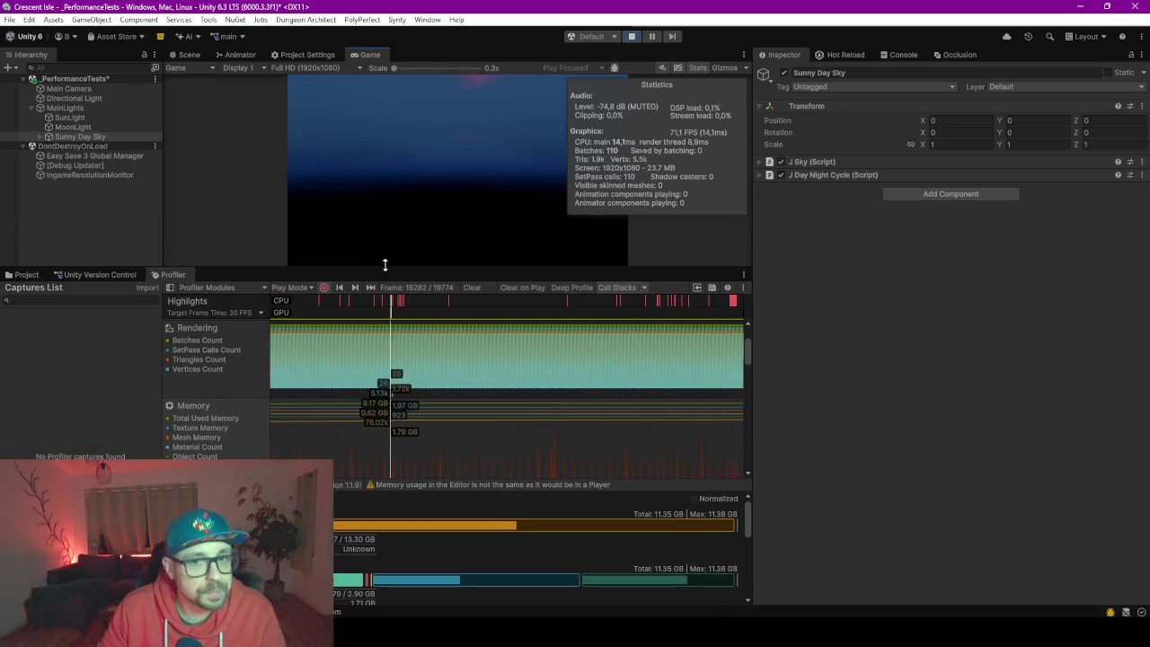
Toggle the J Sky and J Day Night Cycle scripts off and on, leave both enabled, and enlarge the Game view.
left_click(780, 161)
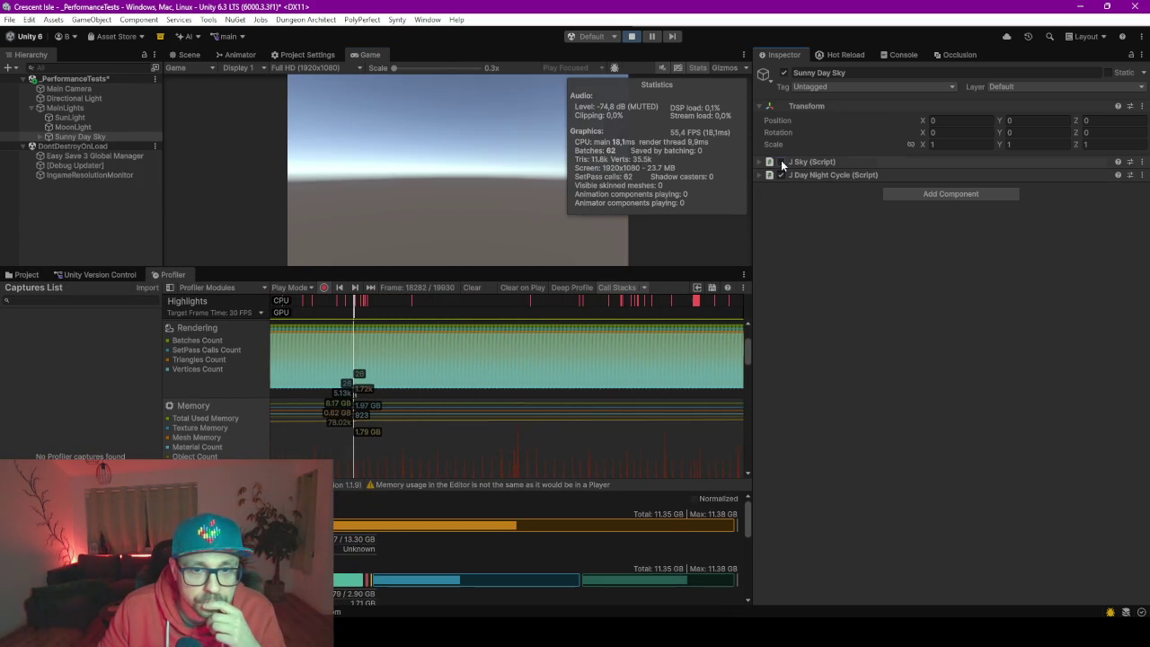
left_click(781, 176)
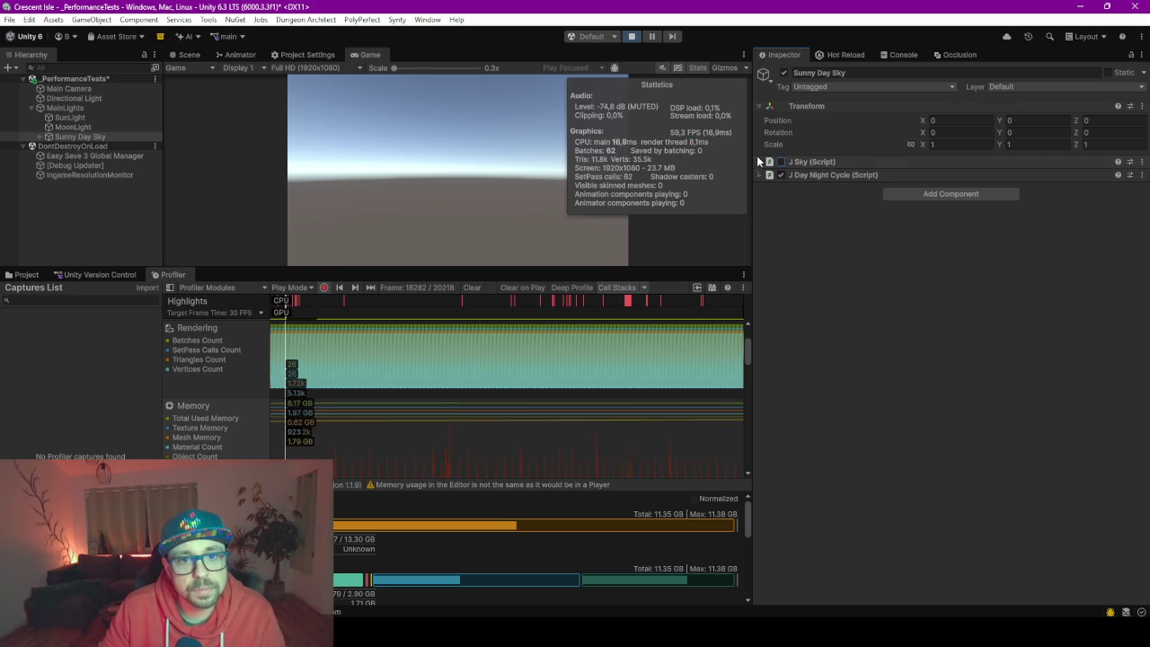
left_click(780, 161)
left_click(782, 176)
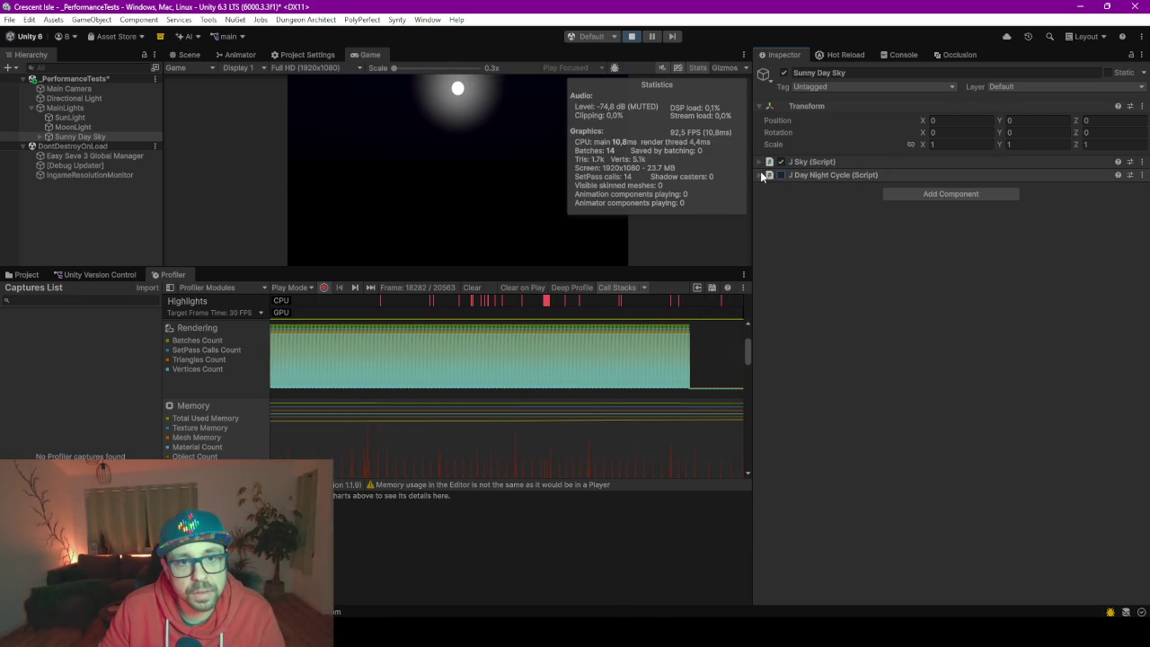
left_click(764, 175)
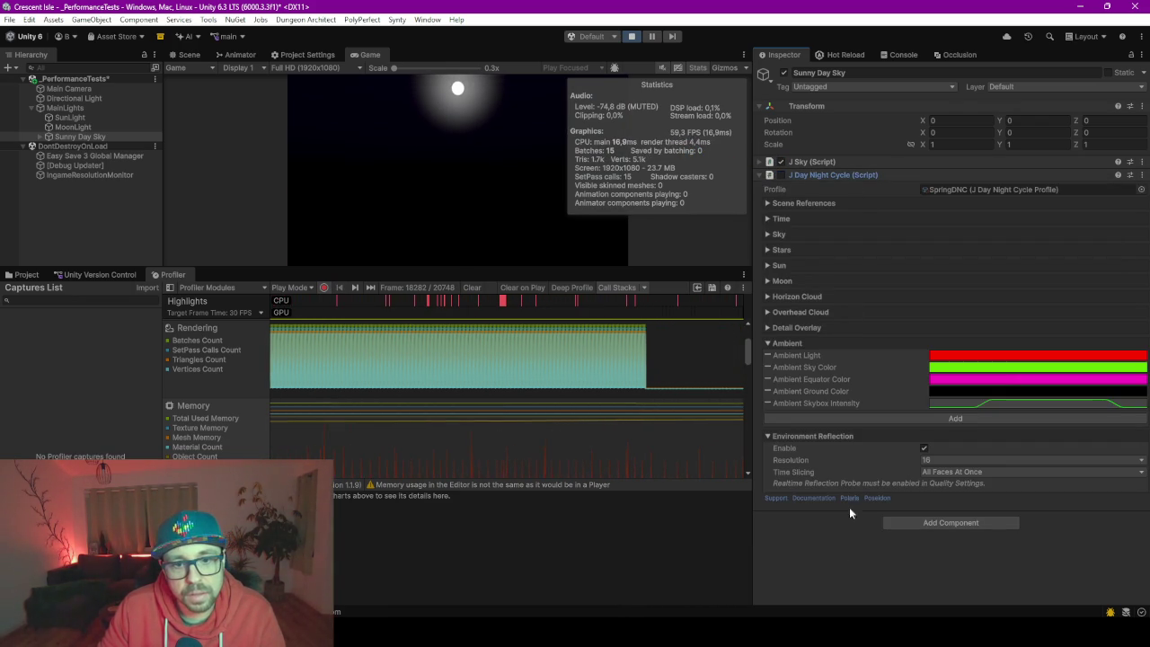
left_click(780, 179)
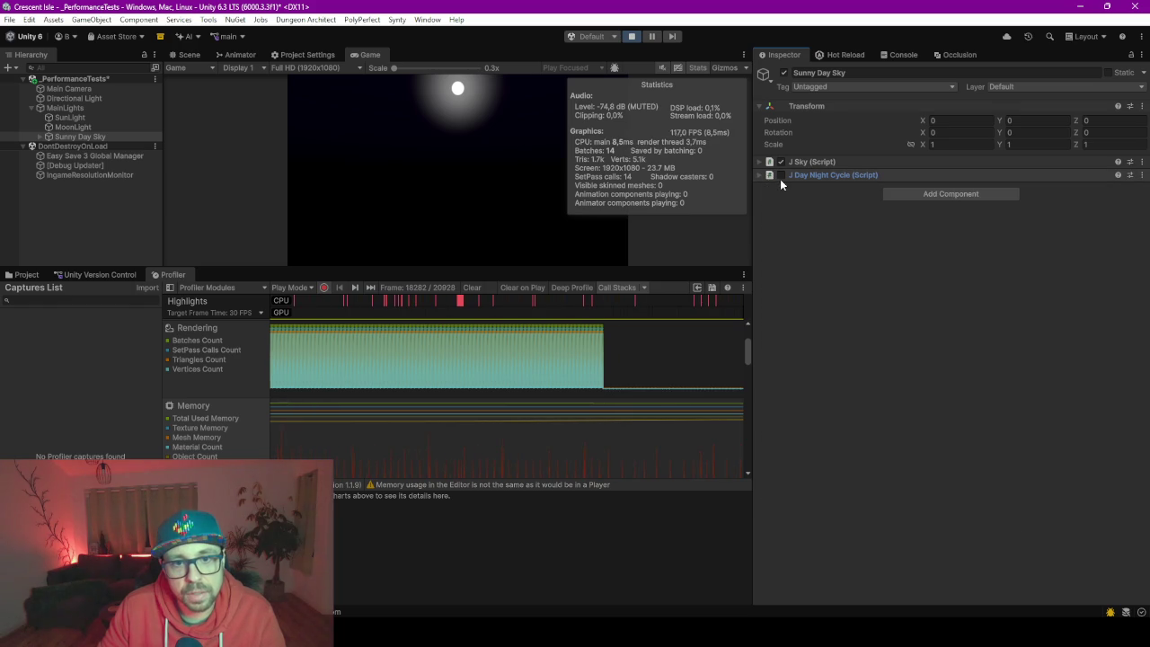
left_click(781, 177)
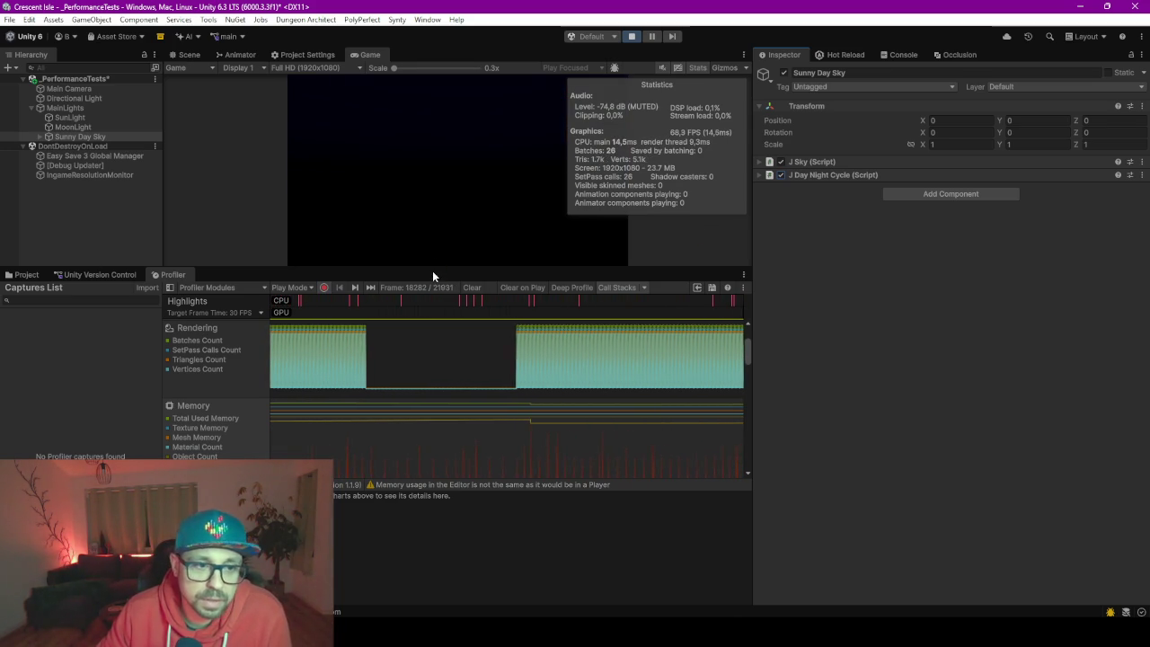
left_click_drag(432, 269, 451, 371)
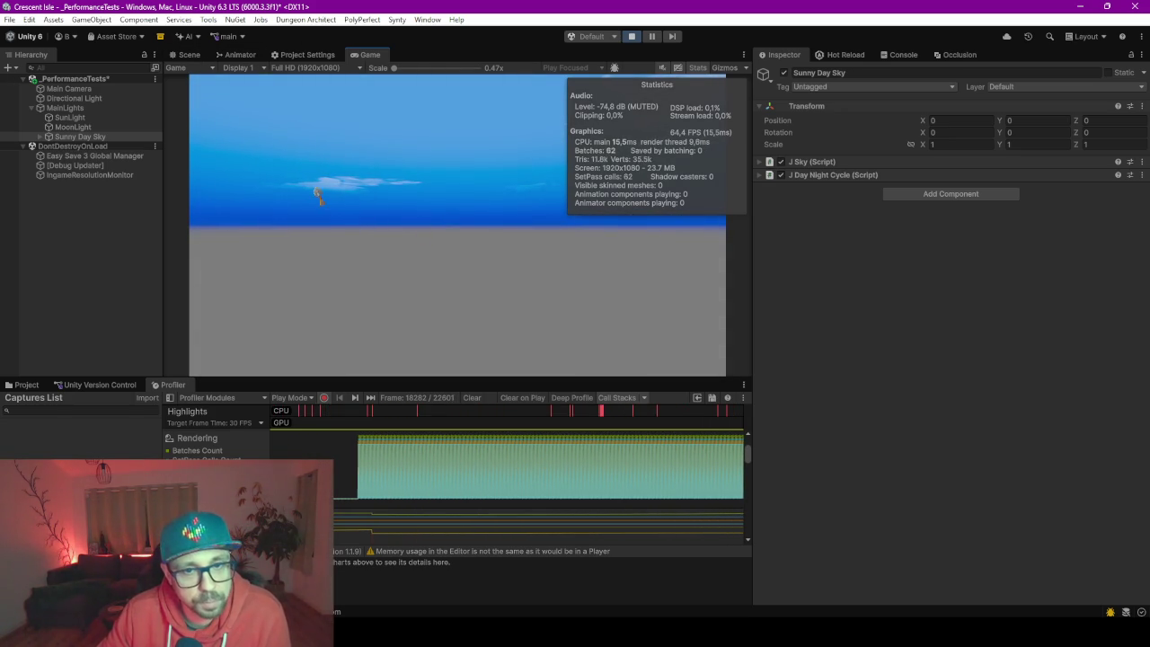
Expand Day Night Cycle, enlarge the Profiler over the left area, and pause on frame 23326.
left_click(761, 177)
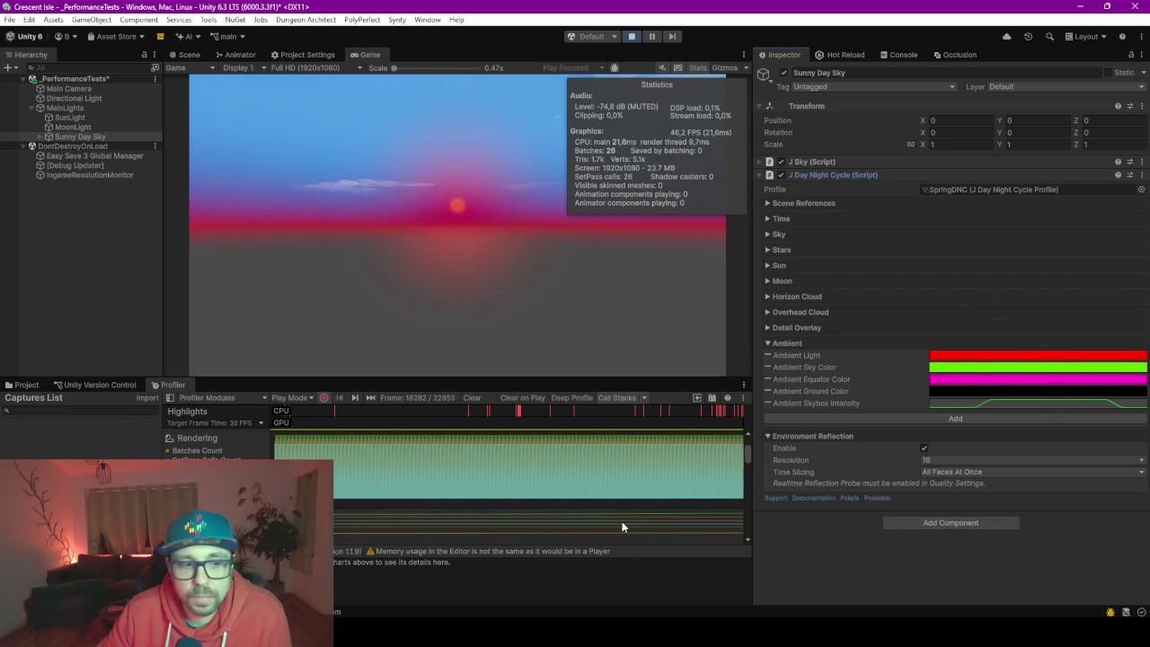
mouse_move(291, 379)
left_mouse_down()
mouse_move(324, 94)
mouse_move(359, 83)
left_mouse_up()
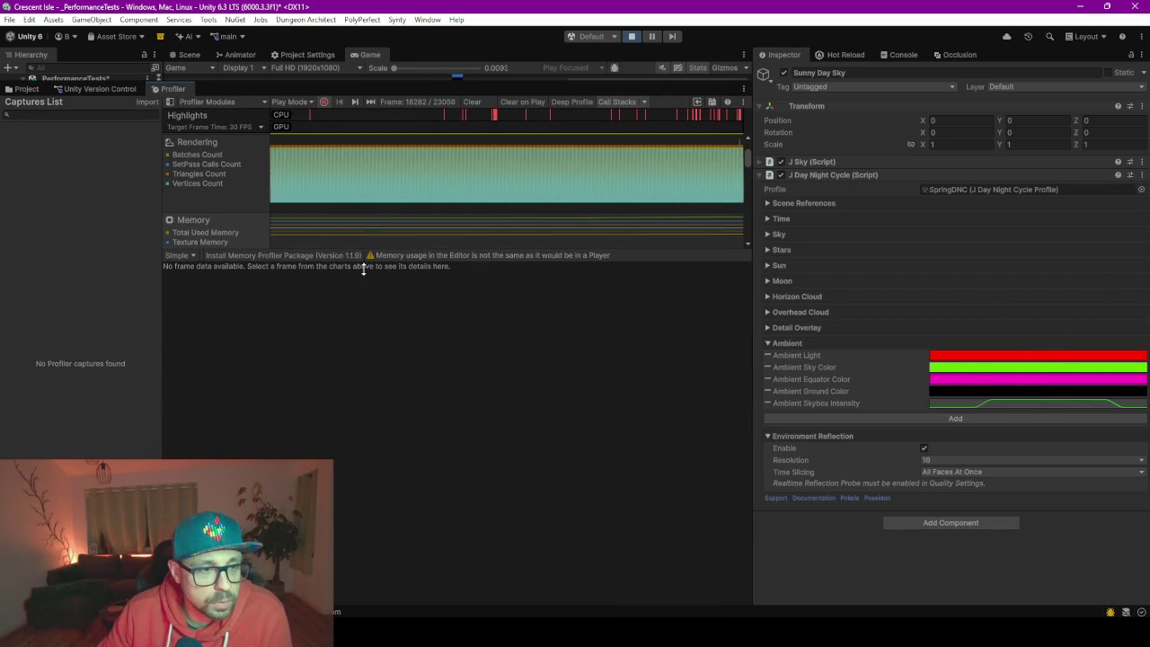
left_click_drag(357, 250, 351, 510)
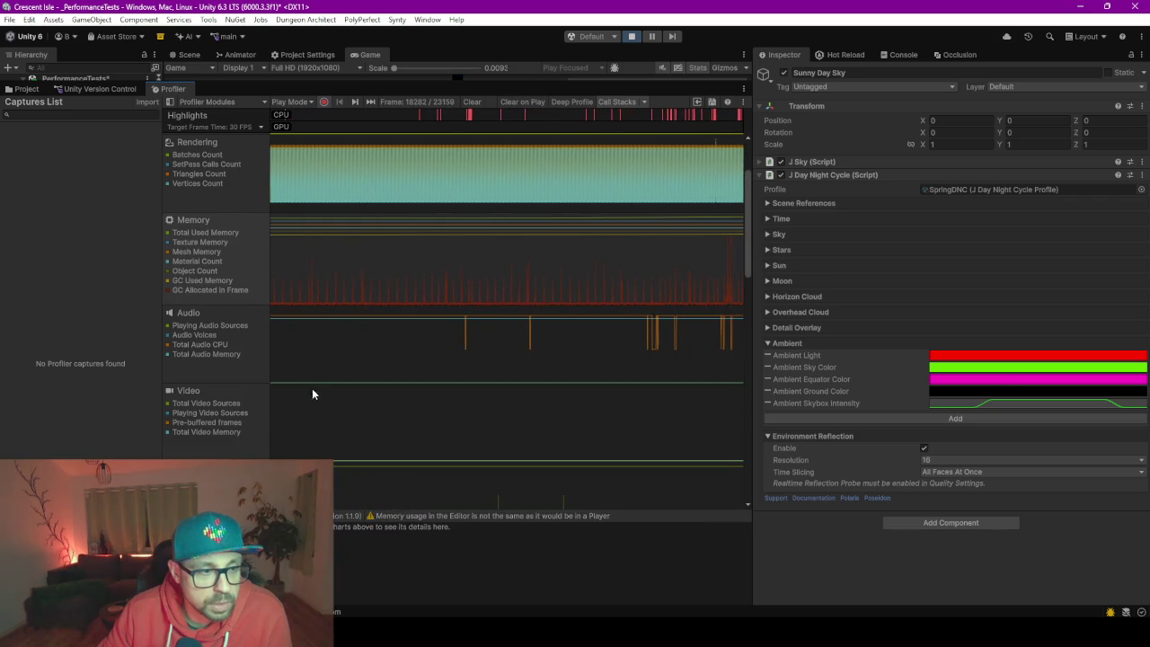
scroll(351, 357, "down", 1)
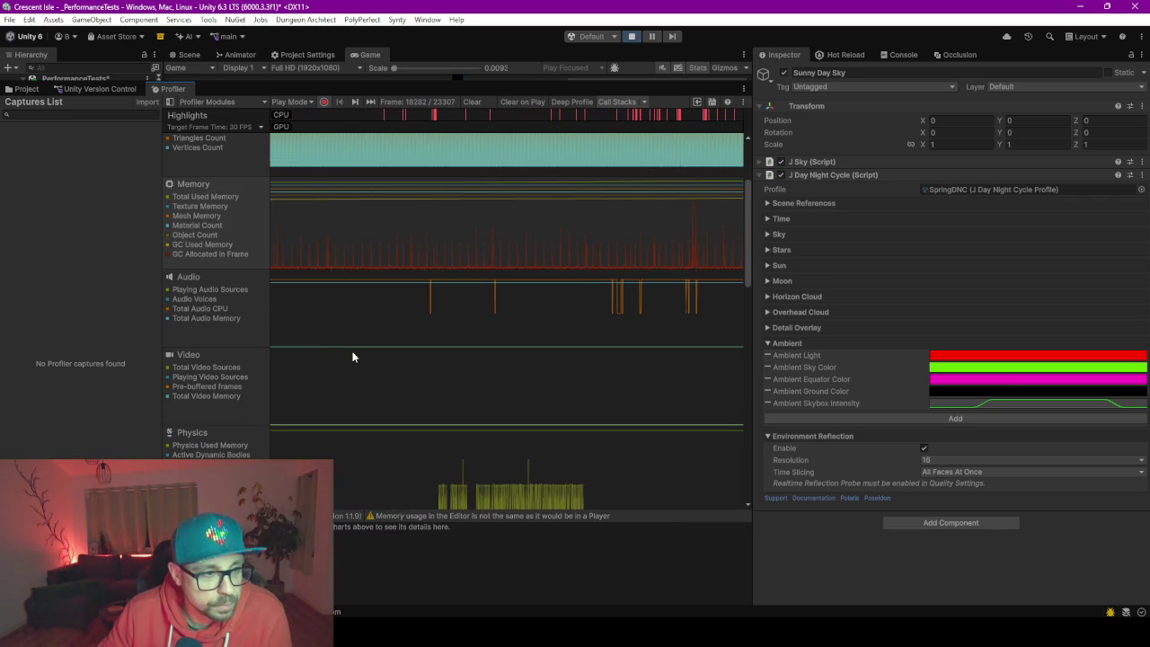
scroll(355, 355, "up", 1)
left_click(732, 246)
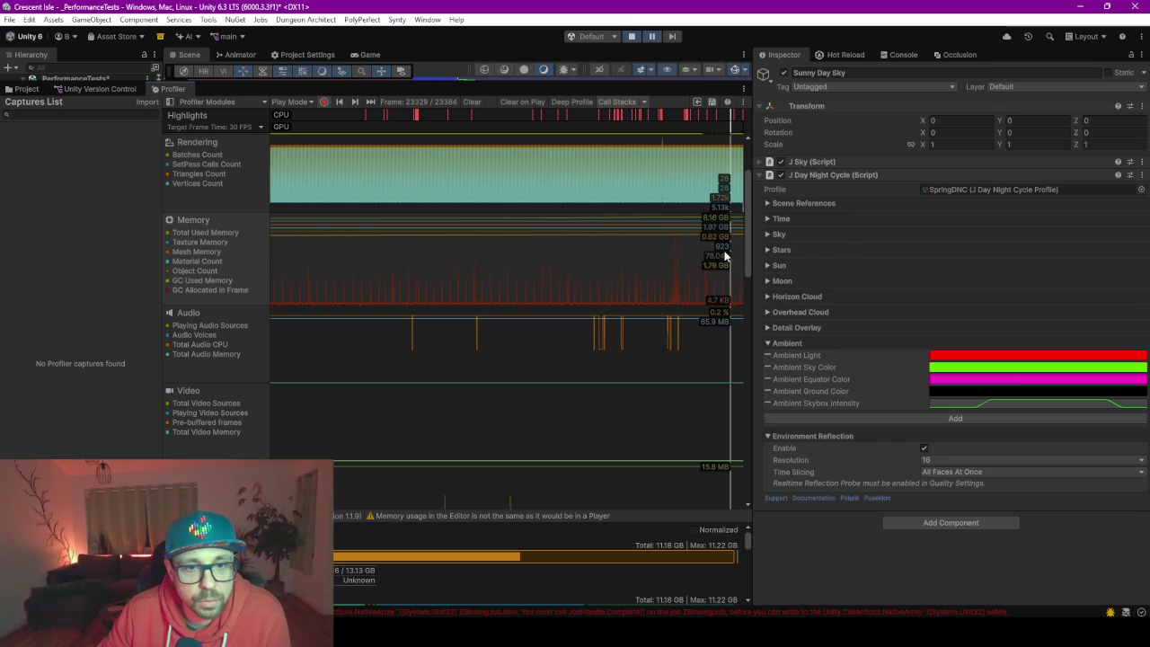
Scrub back through earlier Profiler frames to the latest, then restore the Game view above the Profiler.
mouse_move(731, 256)
left_mouse_down()
mouse_move(258, 248)
mouse_move(465, 286)
mouse_move(158, 261)
left_mouse_up()
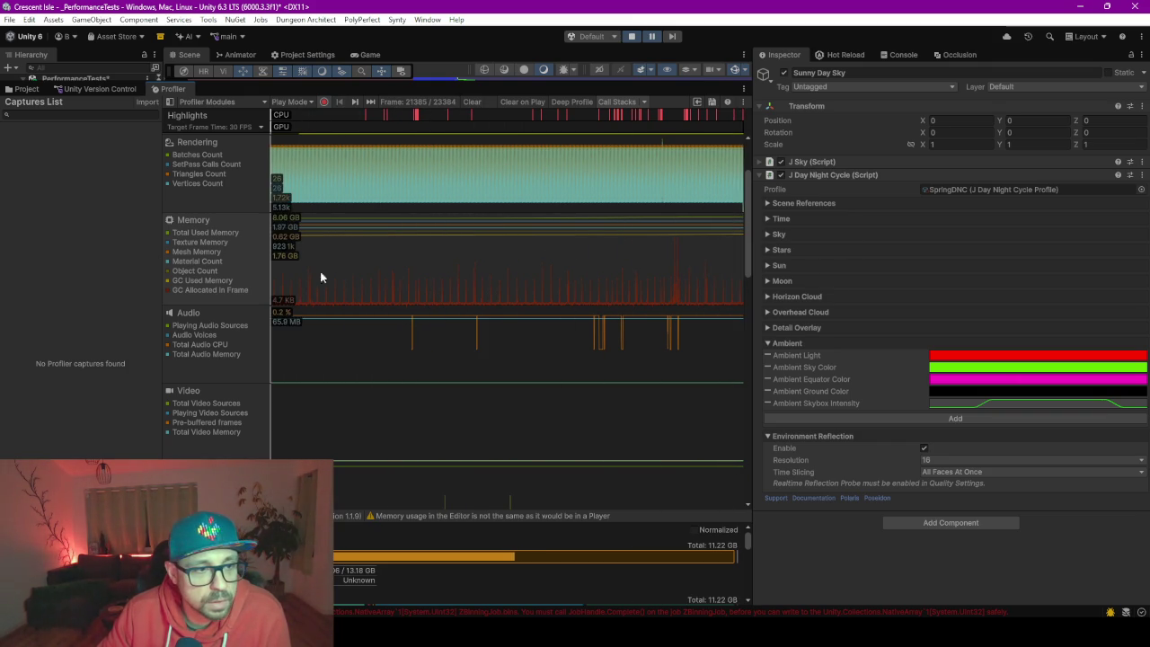
left_click_drag(321, 277, 760, 261)
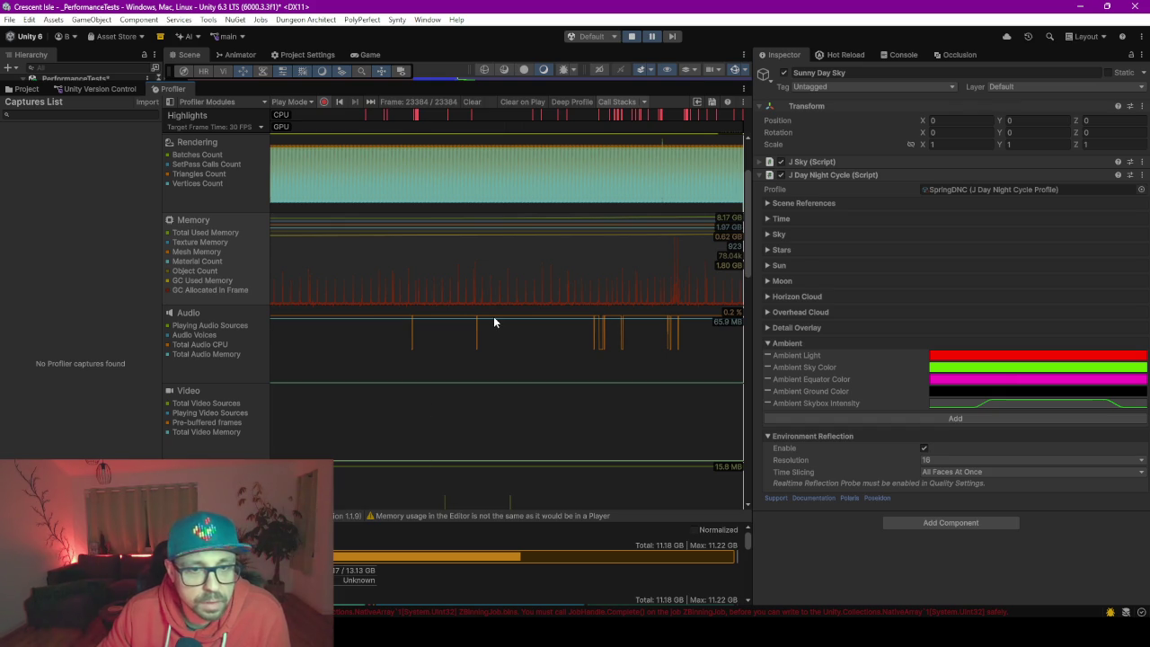
scroll(552, 345, "up", 2)
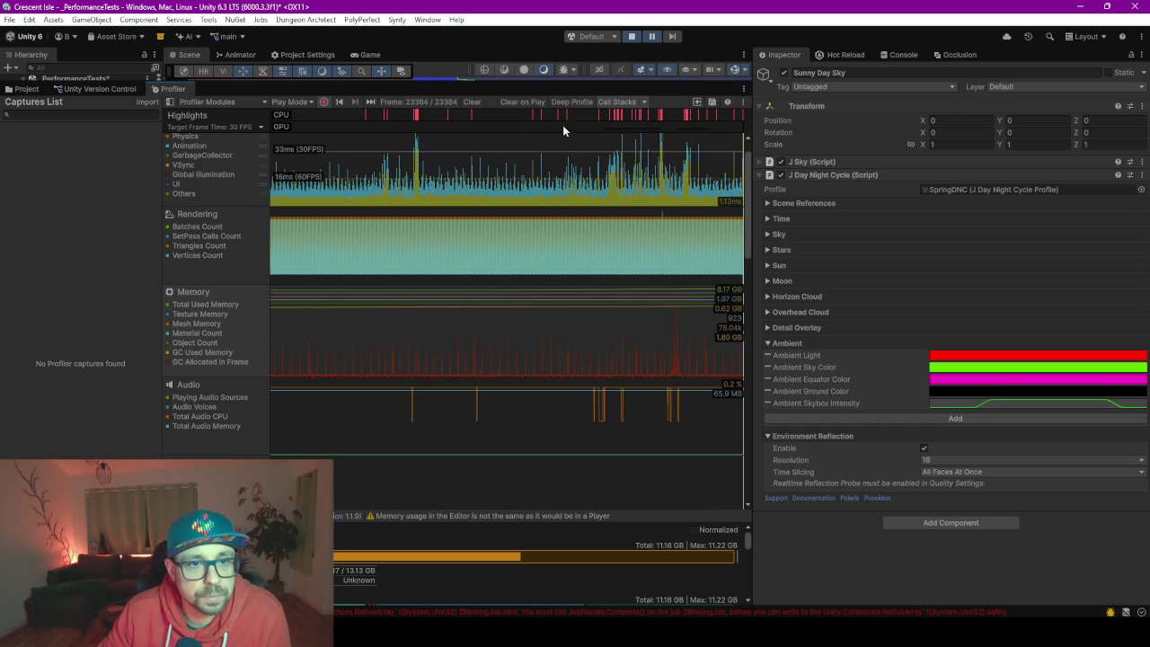
mouse_move(541, 80)
left_mouse_down()
mouse_move(503, 449)
mouse_move(454, 357)
left_mouse_up()
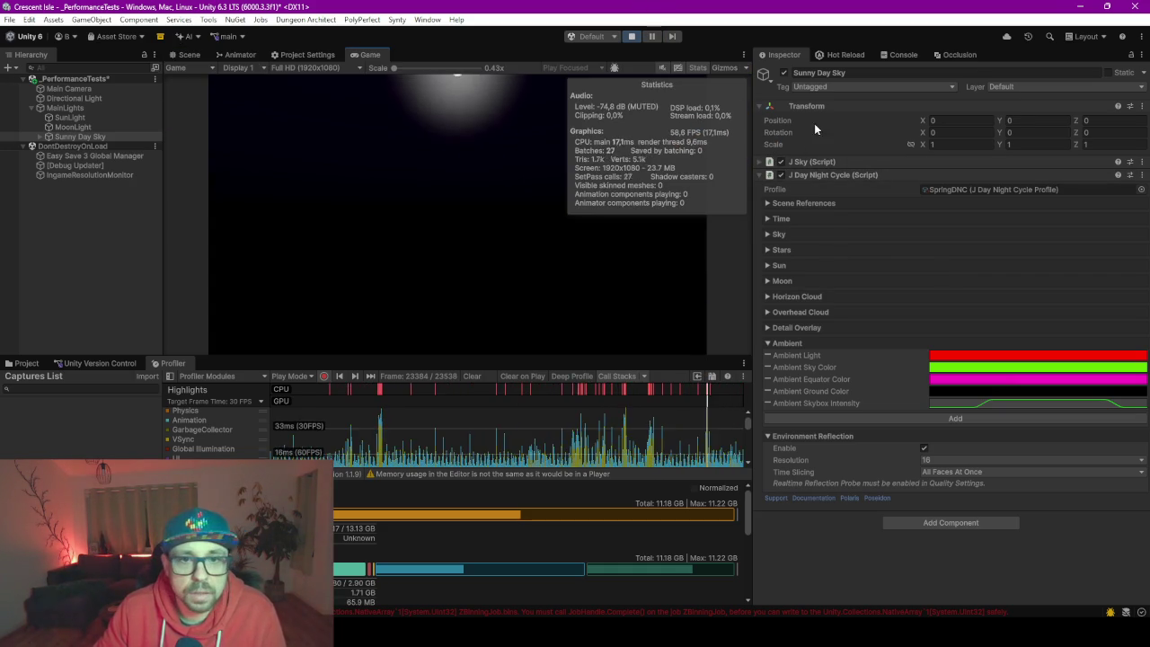
Compare performance with Sunny Day Sky off and on while enlarging the Profiler's Rendering and Memory charts.
left_click(784, 74)
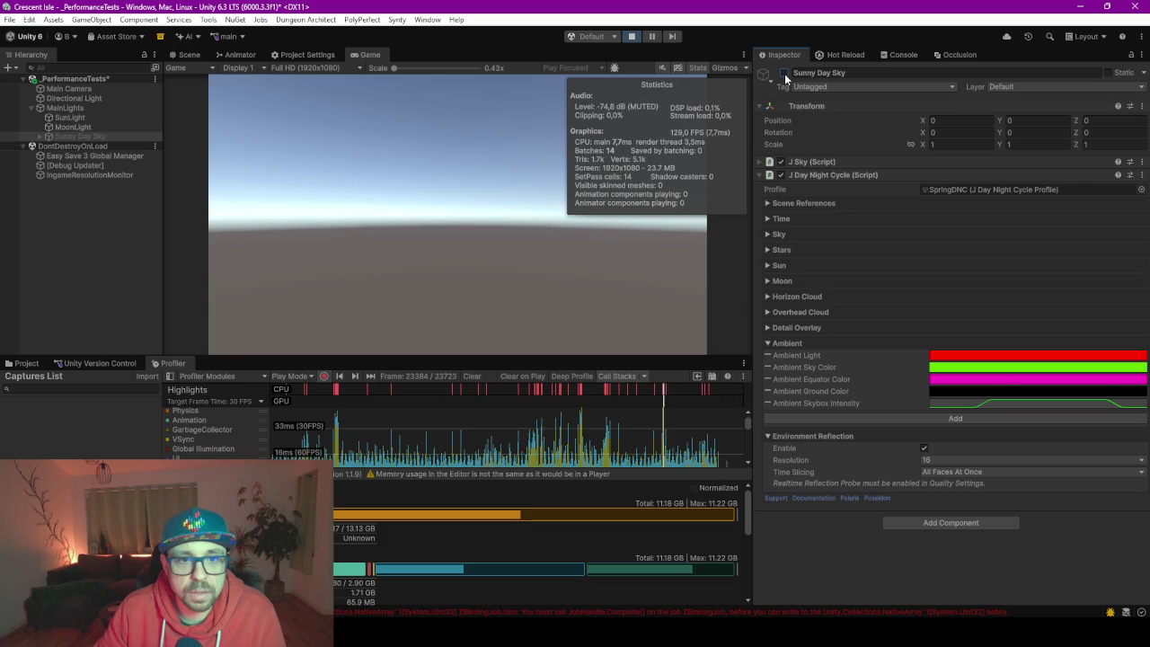
left_click(785, 74)
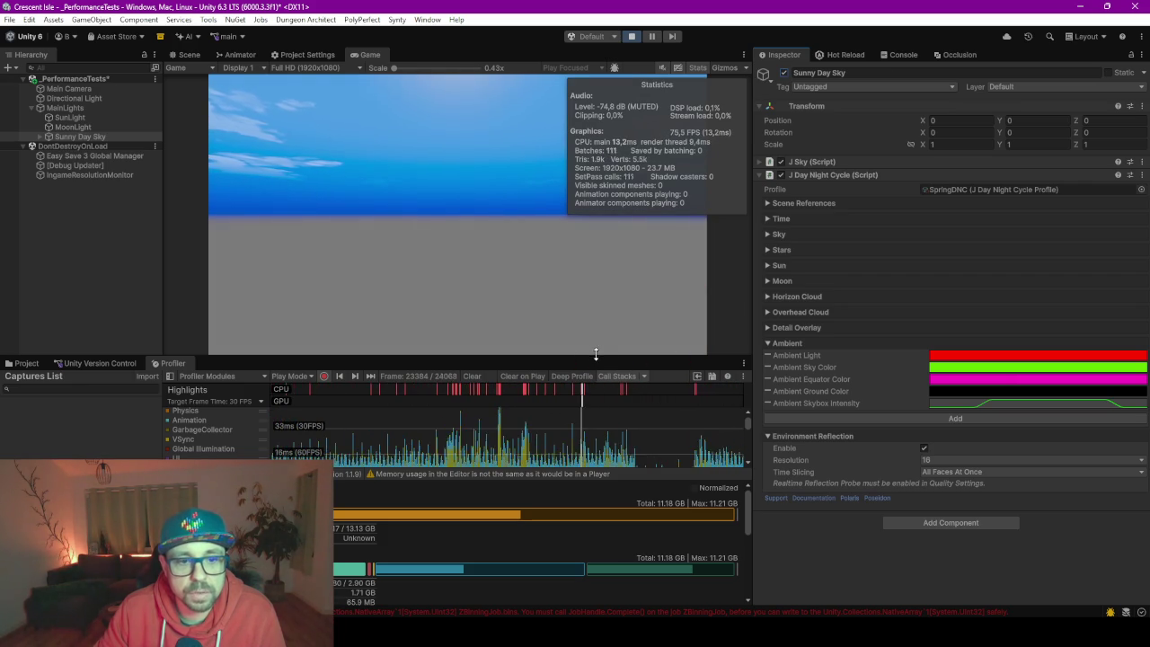
left_click_drag(596, 356, 600, 203)
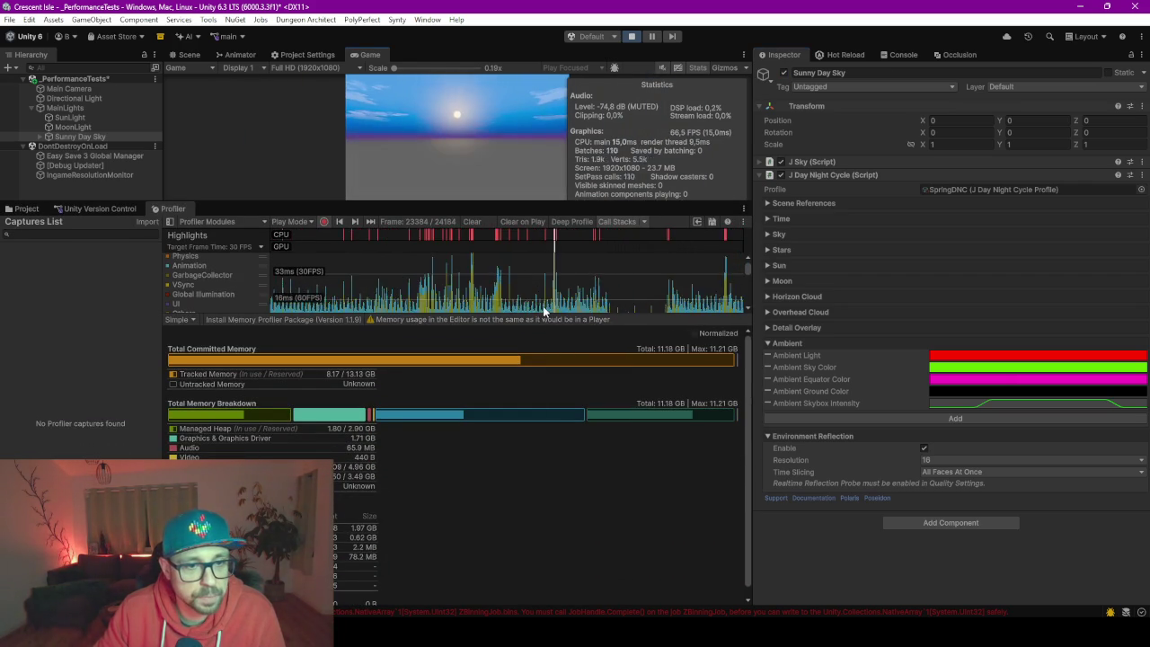
left_click_drag(546, 316, 564, 485)
scroll(497, 327, "down", 3)
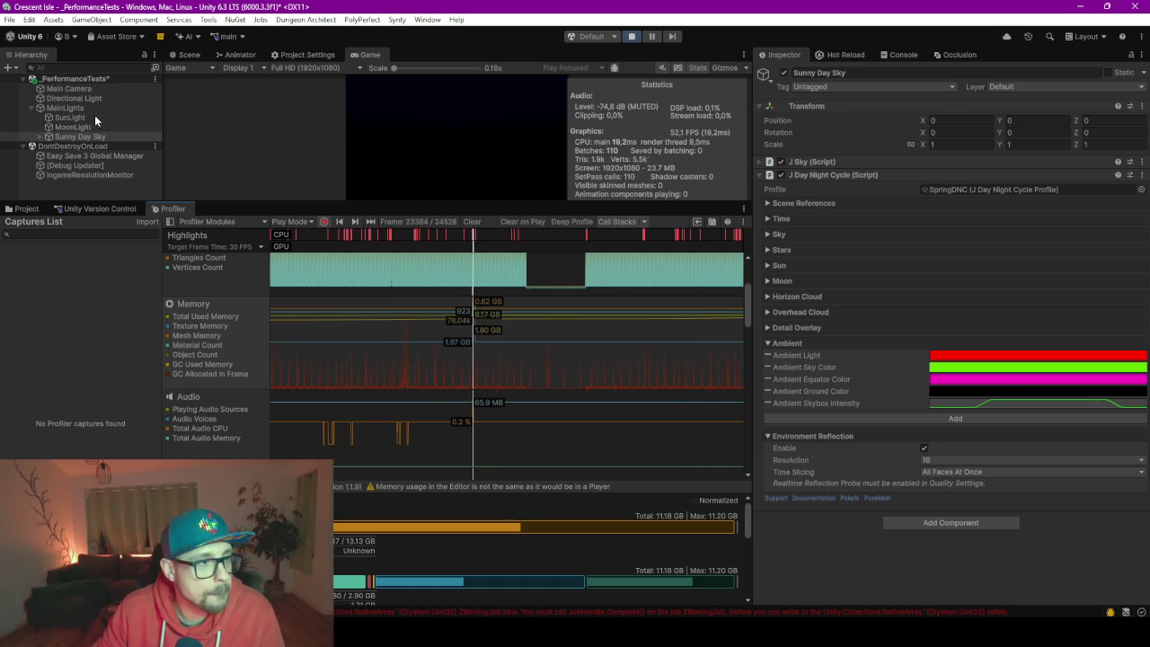
left_click(784, 73)
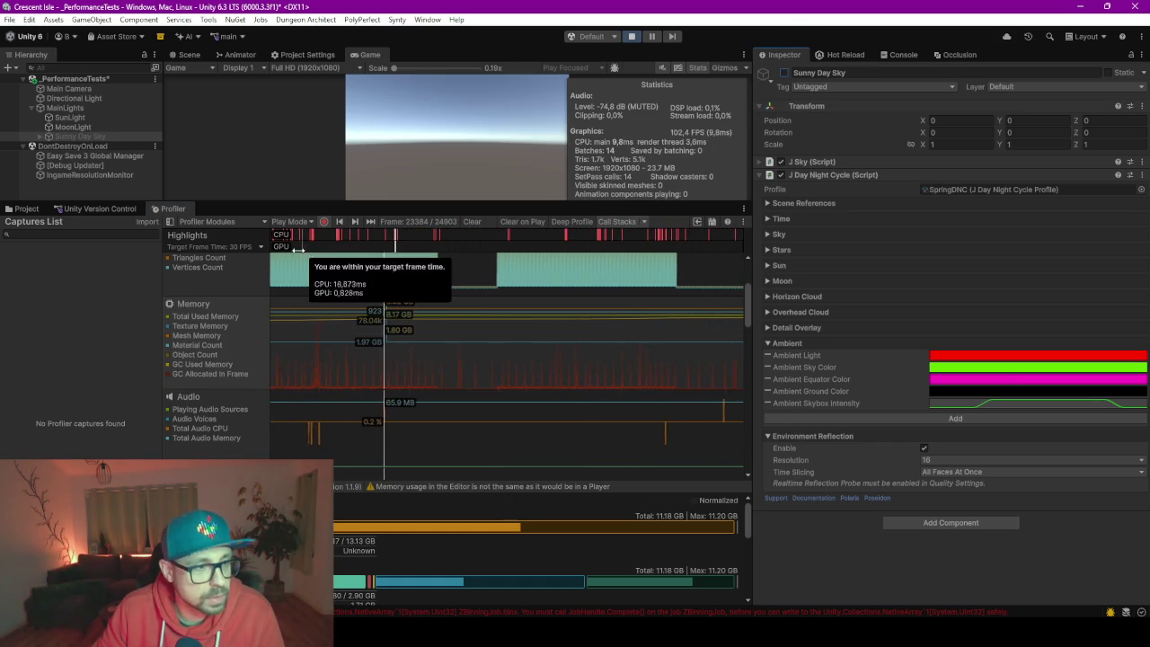
scroll(550, 270, "up", 2)
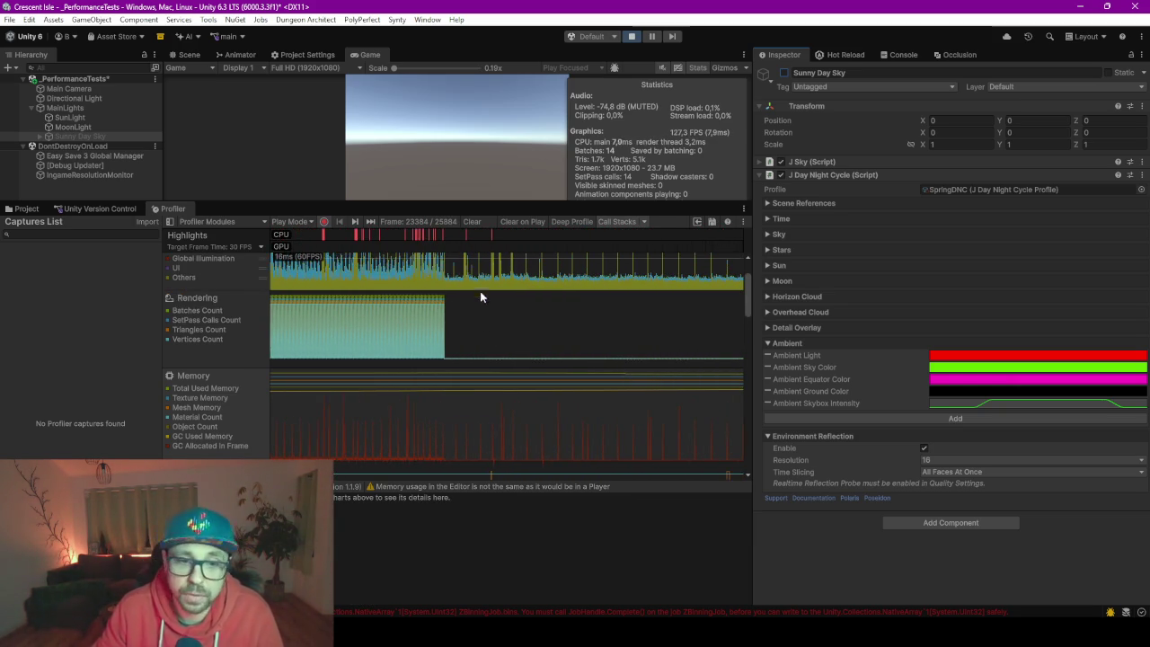
left_click(784, 72)
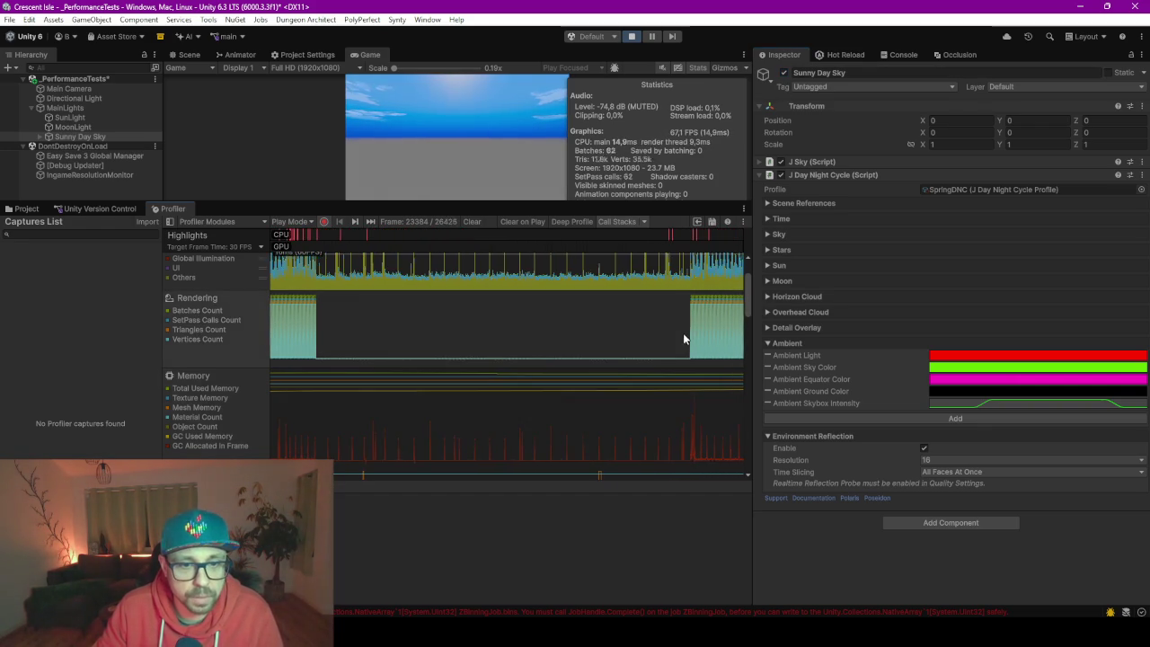
Pause on Profiler frame 26210, then hide and restore the Vertices and Triangles Count series in Rendering.
left_click(696, 338)
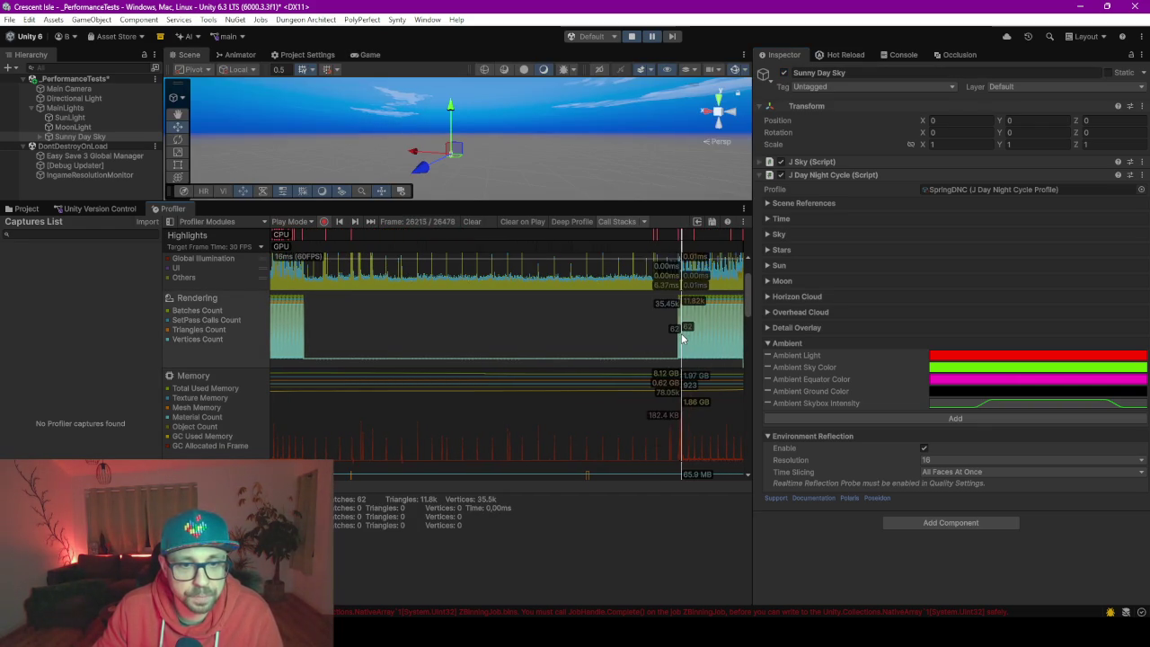
left_click_drag(701, 342, 682, 342)
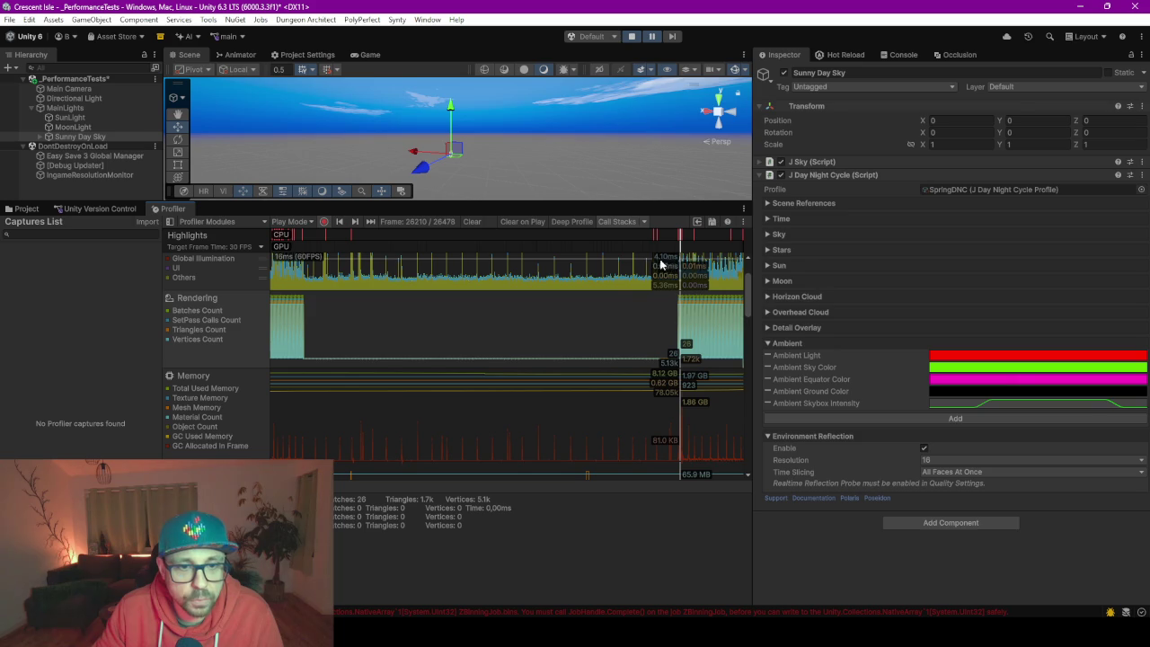
left_click(169, 343)
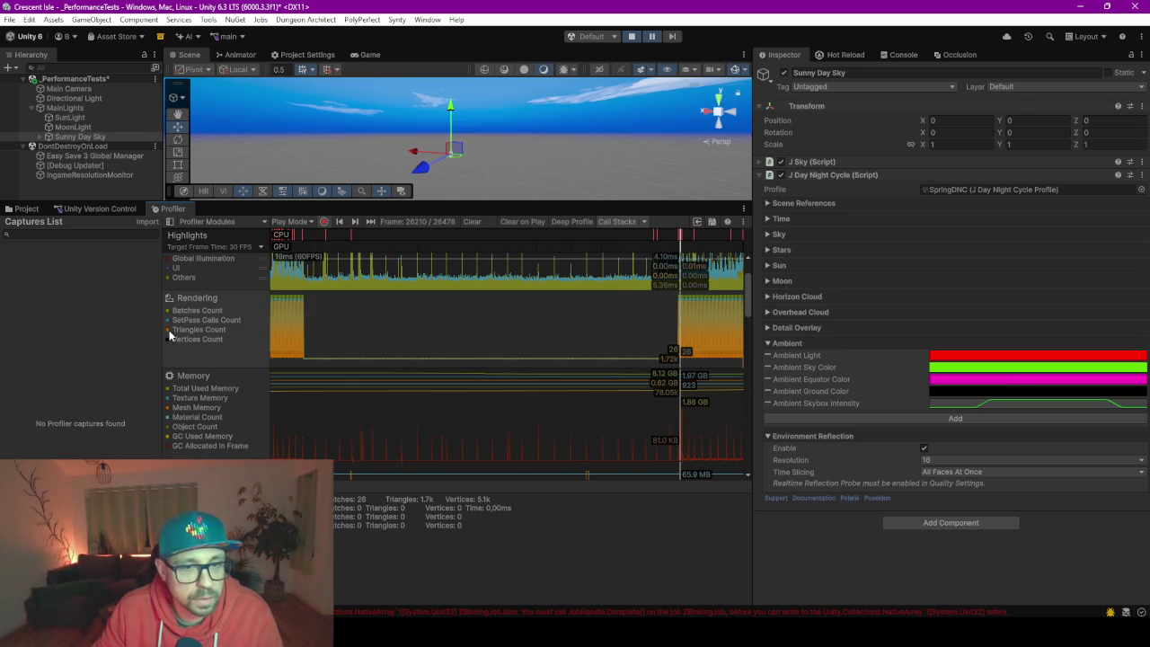
left_click(169, 335)
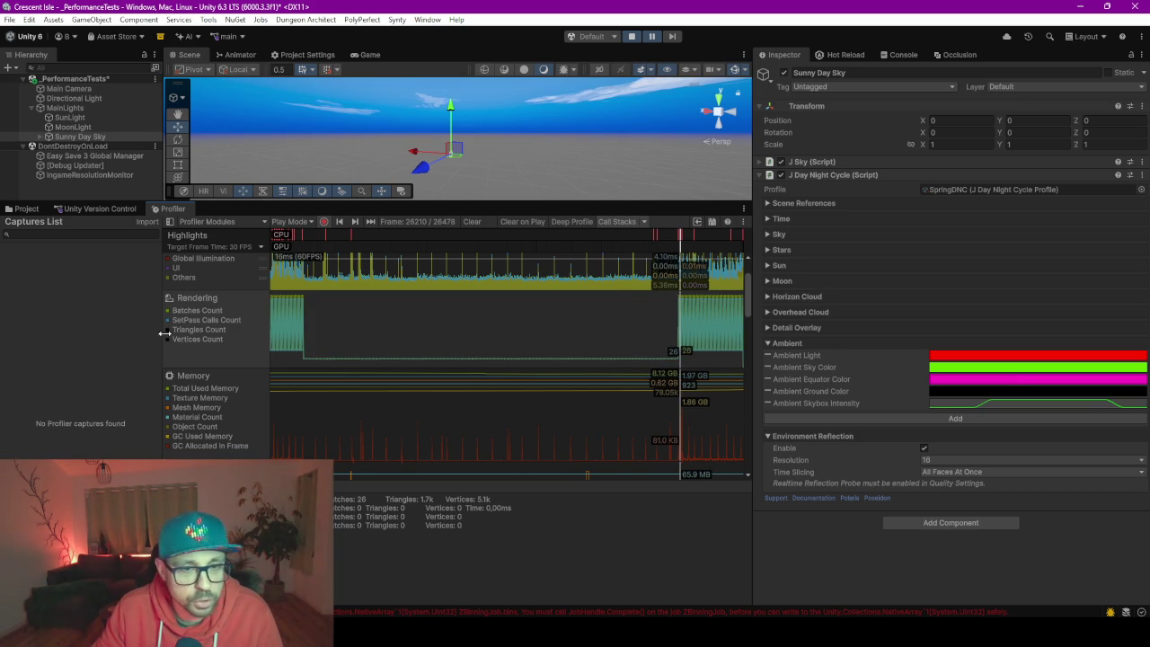
left_click(169, 343)
left_click(169, 334)
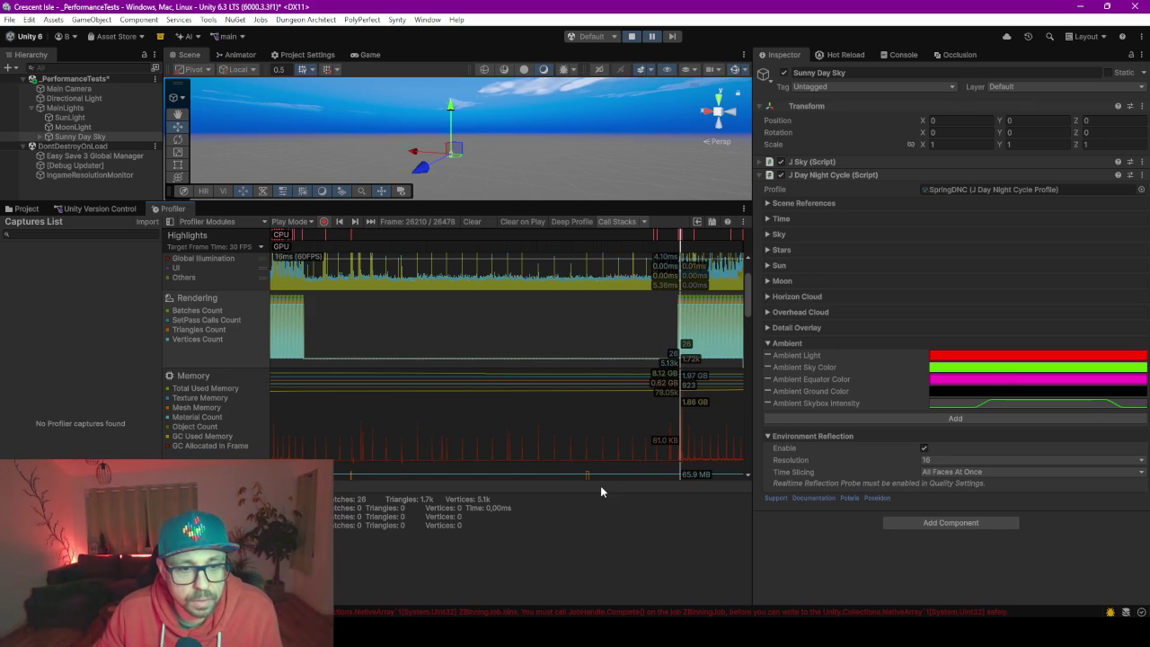
Enlarge the profiler chart, enable the J Day Night Cycle script, and expand its Scene References.
left_click_drag(600, 482, 601, 552)
scroll(577, 447, "up", 4)
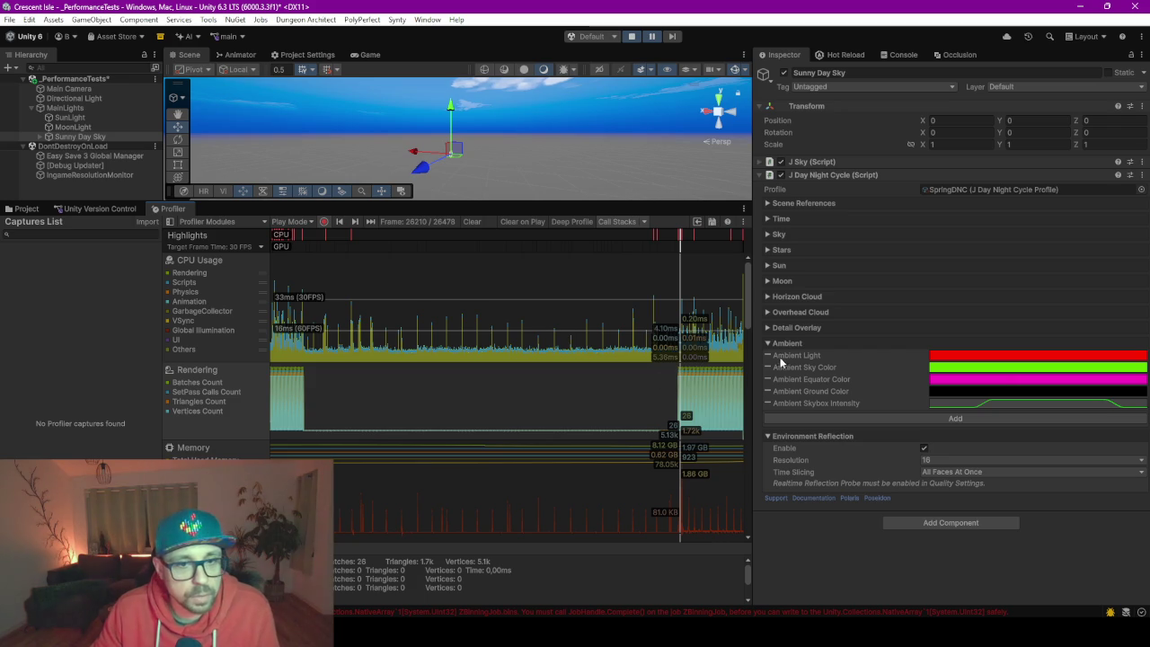
scroll(640, 352, "down", 6)
scroll(640, 351, "up", 6)
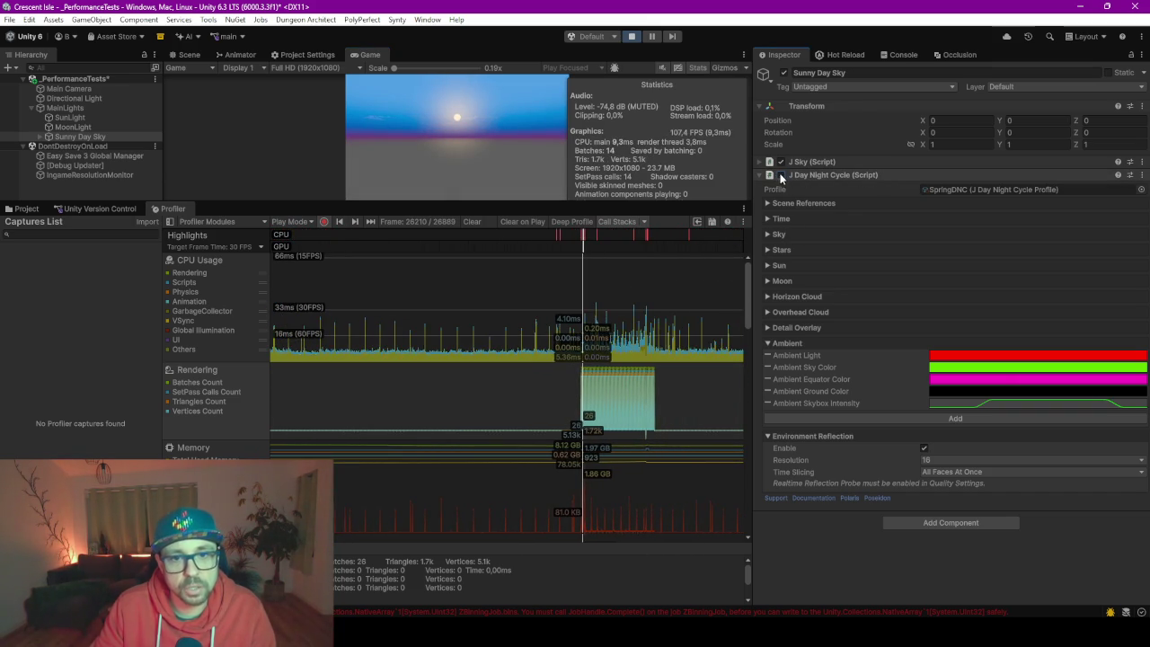
left_click(781, 175)
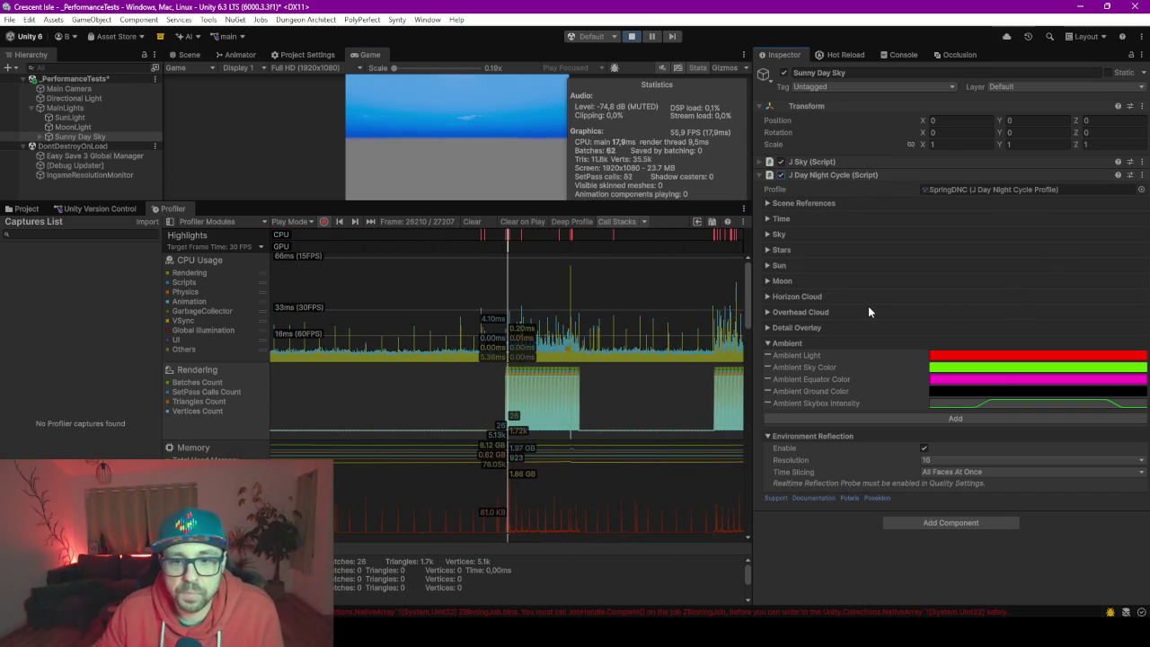
left_click(769, 203)
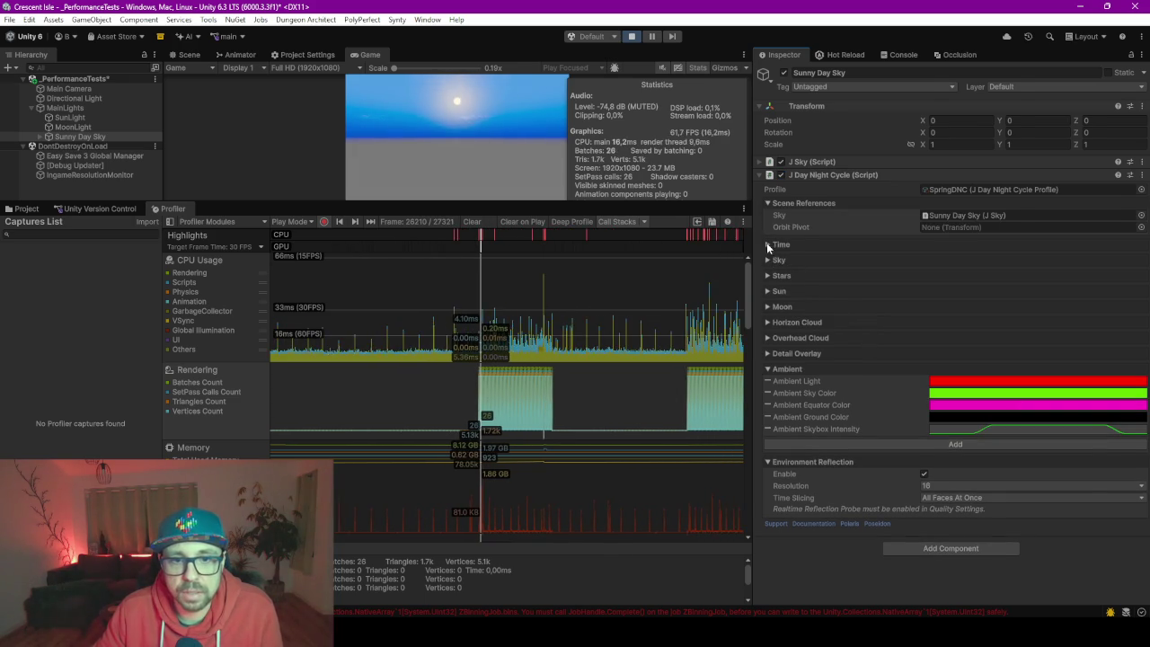
Expand the Time, Sky and Stars foldouts of J Day Night Cycle.
left_click(769, 245)
left_click(769, 311)
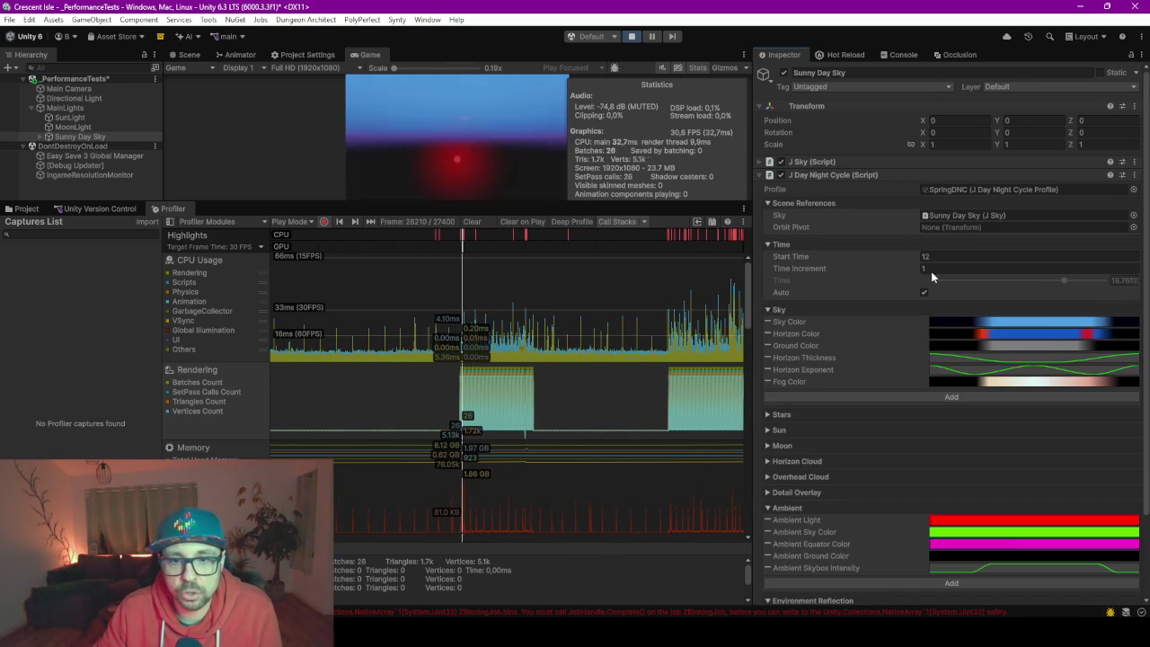
scroll(764, 431, "down", 2)
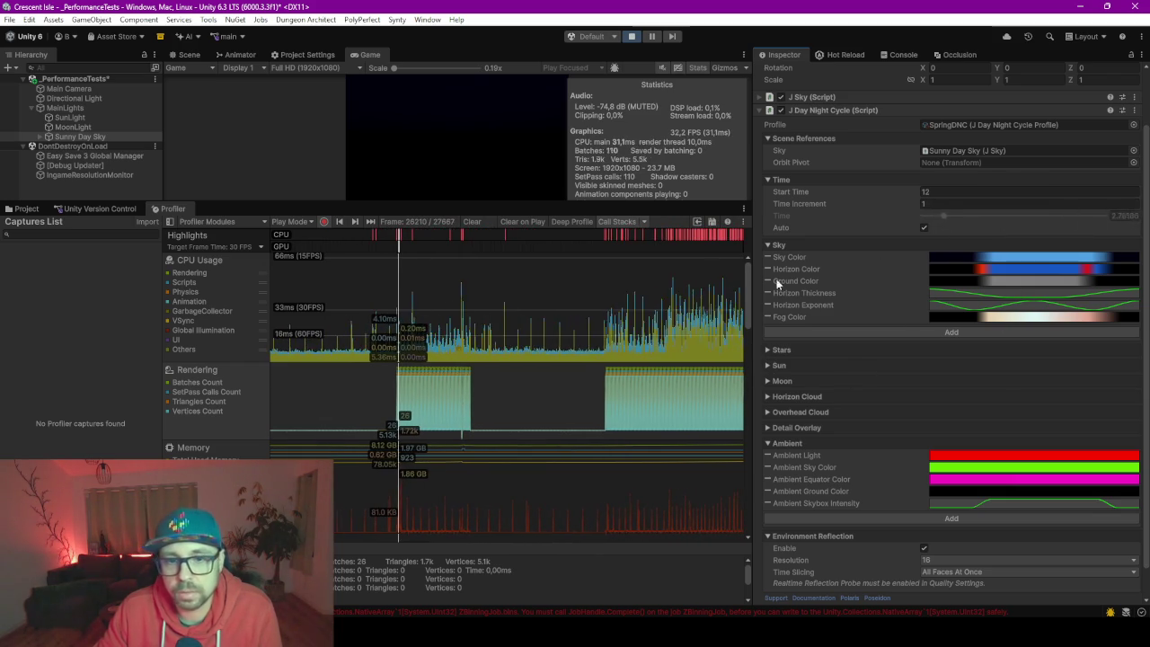
left_click(775, 351)
scroll(1001, 381, "down", 5)
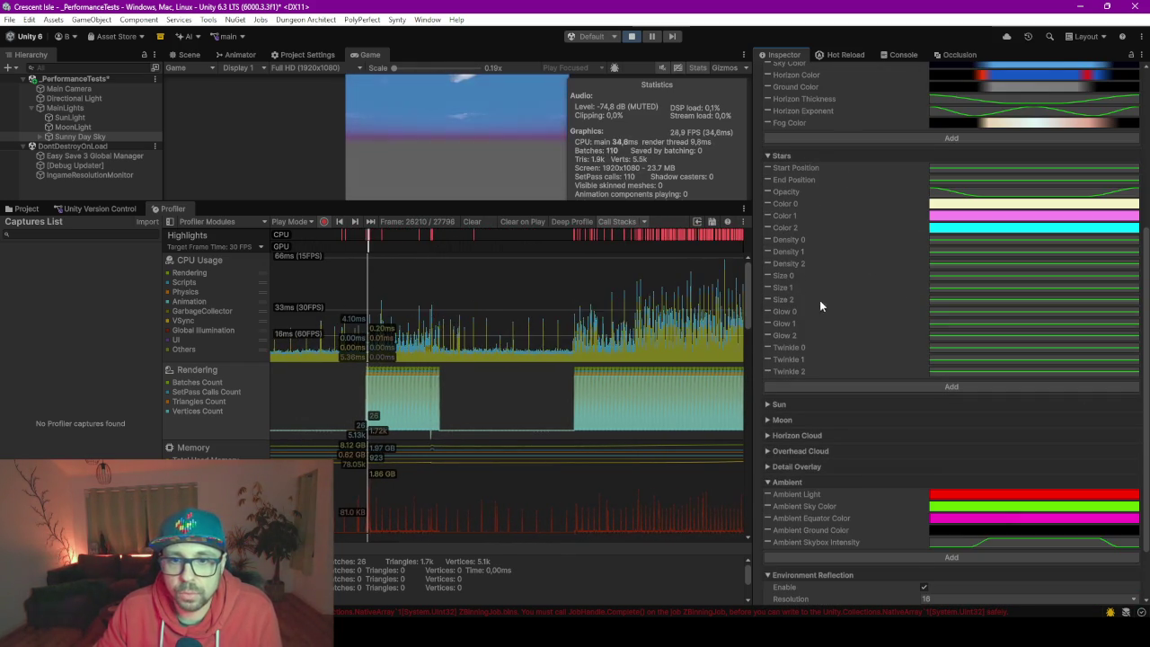
scroll(820, 300, "down", 2)
Expand the Sun, Moon, Horizon Cloud, Overhead Cloud and Detail Overlay foldouts.
left_click(773, 339)
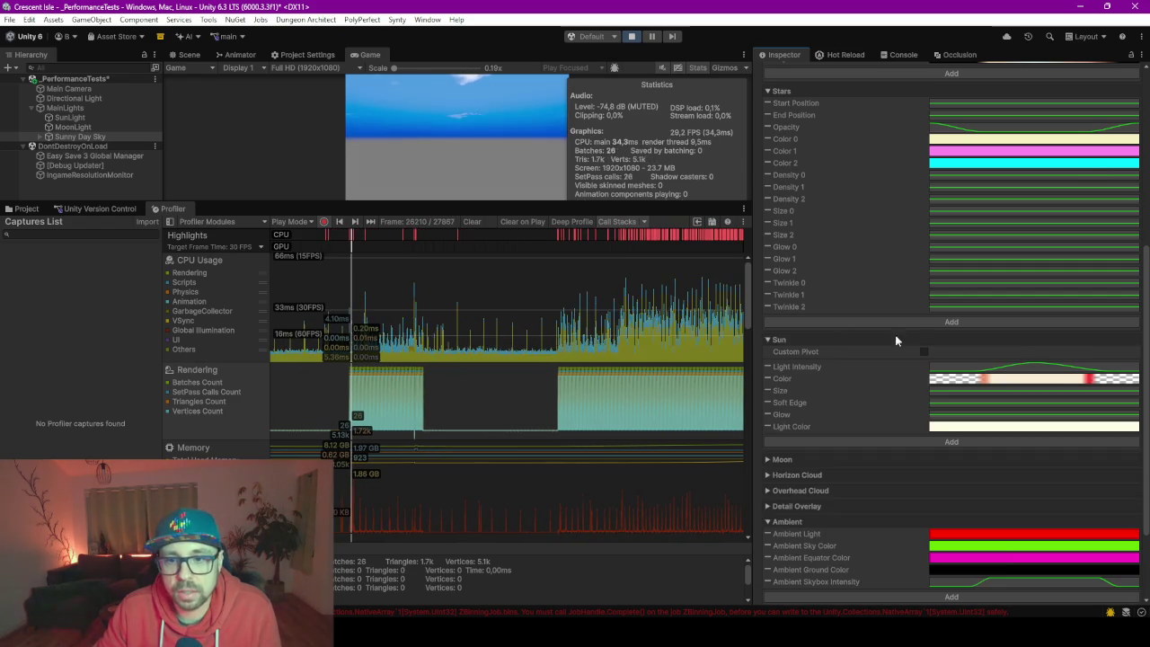
scroll(856, 390, "down", 3)
left_click(781, 349)
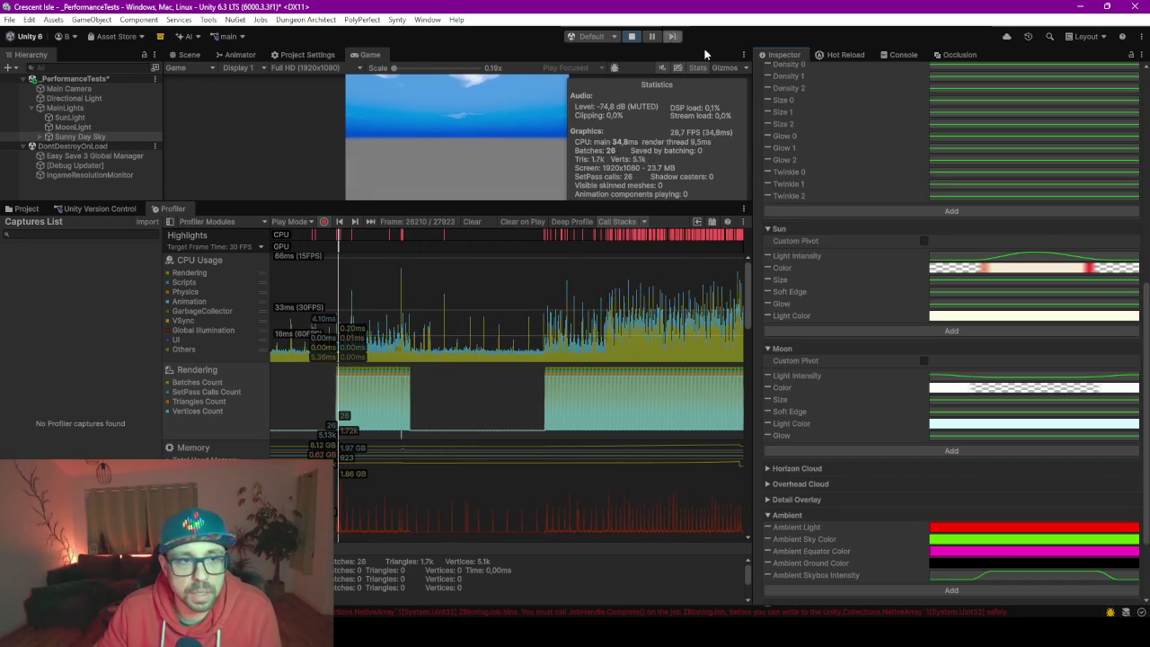
scroll(903, 386, "down", 2)
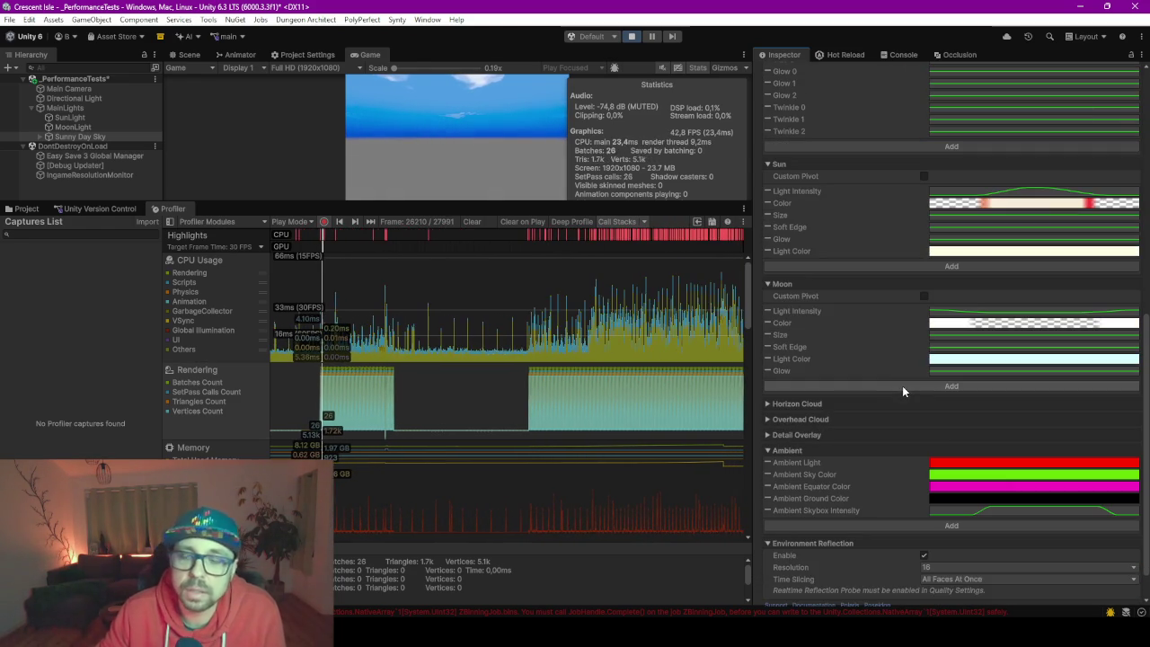
scroll(791, 366, "down", 1)
left_click(791, 366)
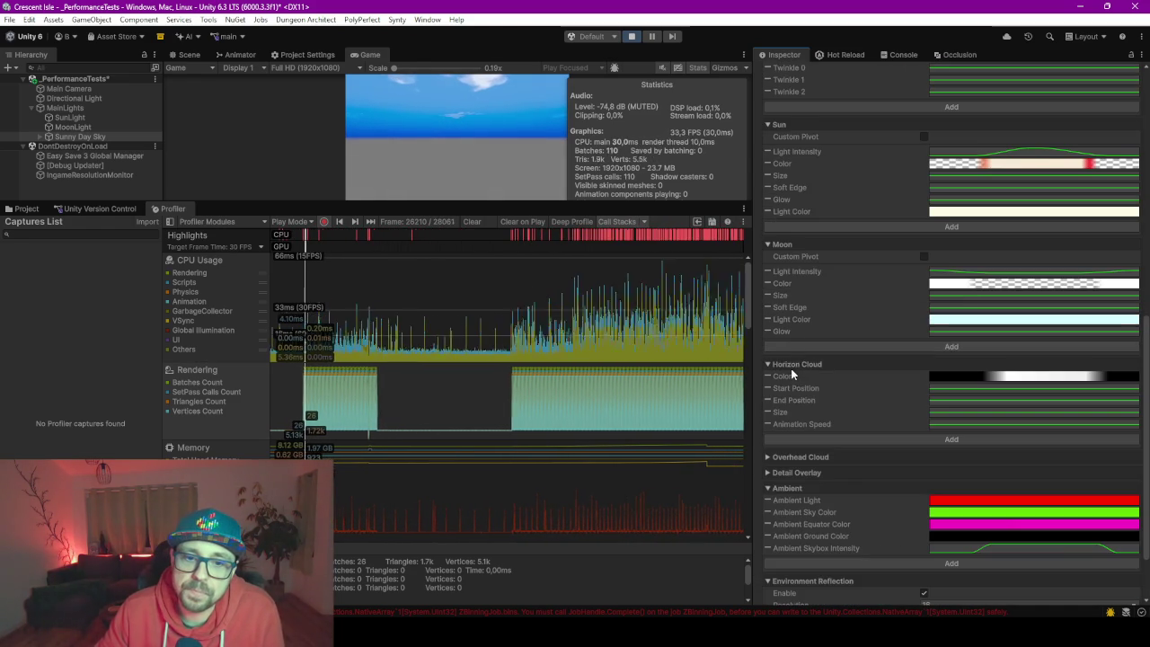
scroll(816, 381, "down", 2)
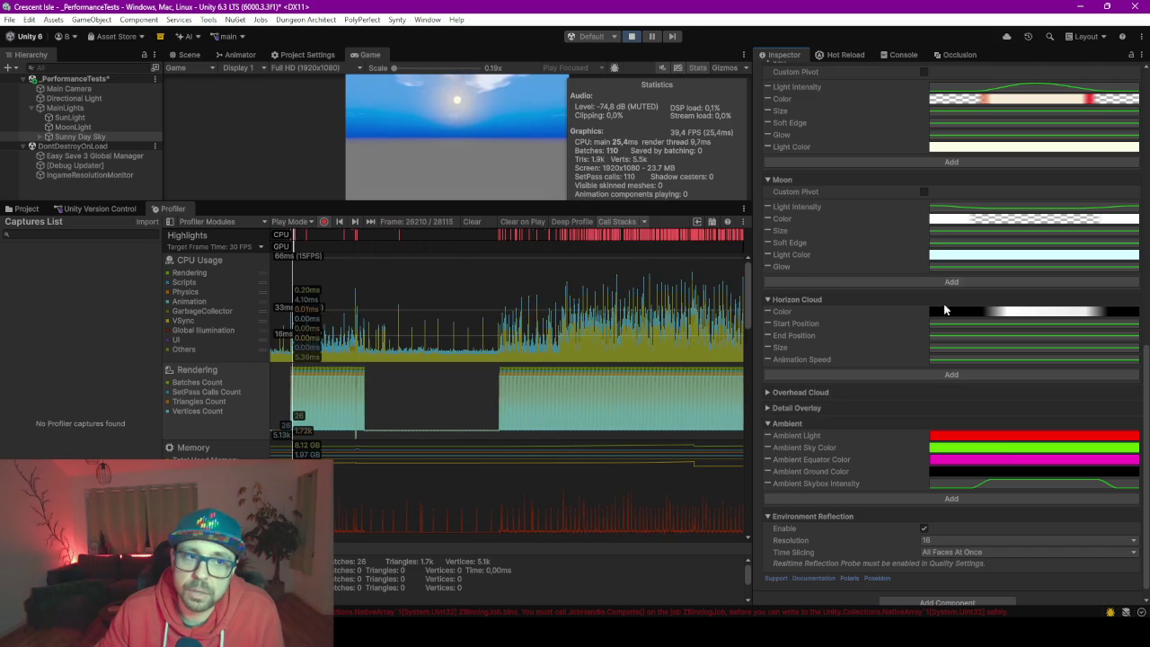
left_click(796, 392)
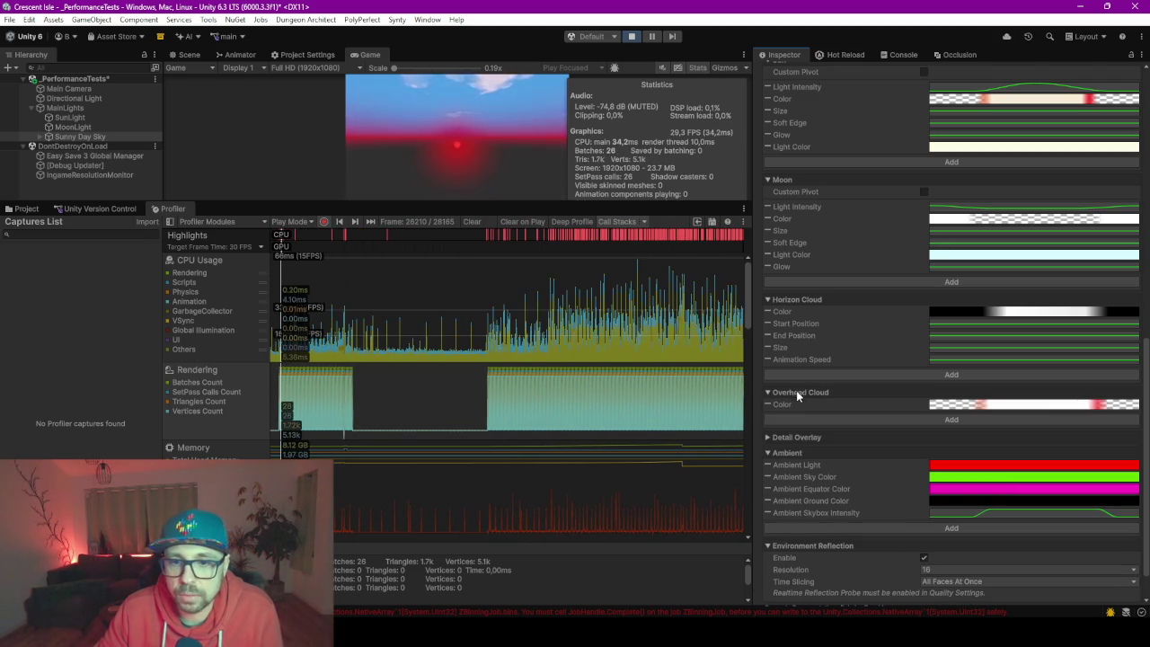
left_click(780, 439)
scroll(867, 316, "up", 12)
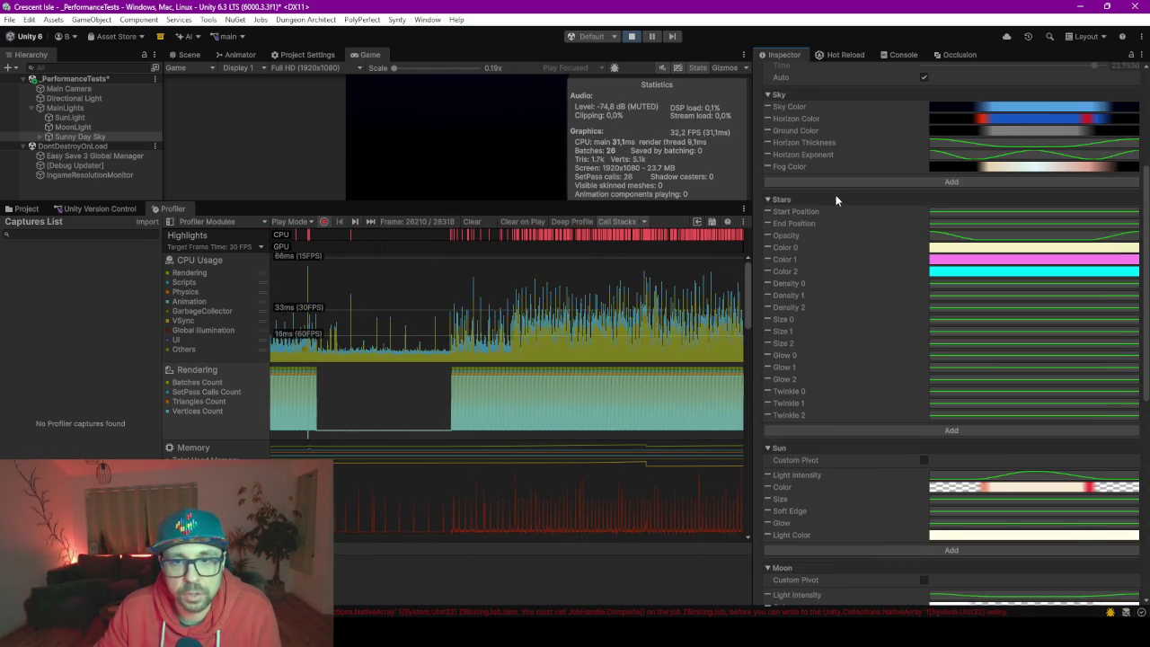
scroll(863, 297, "up", 6)
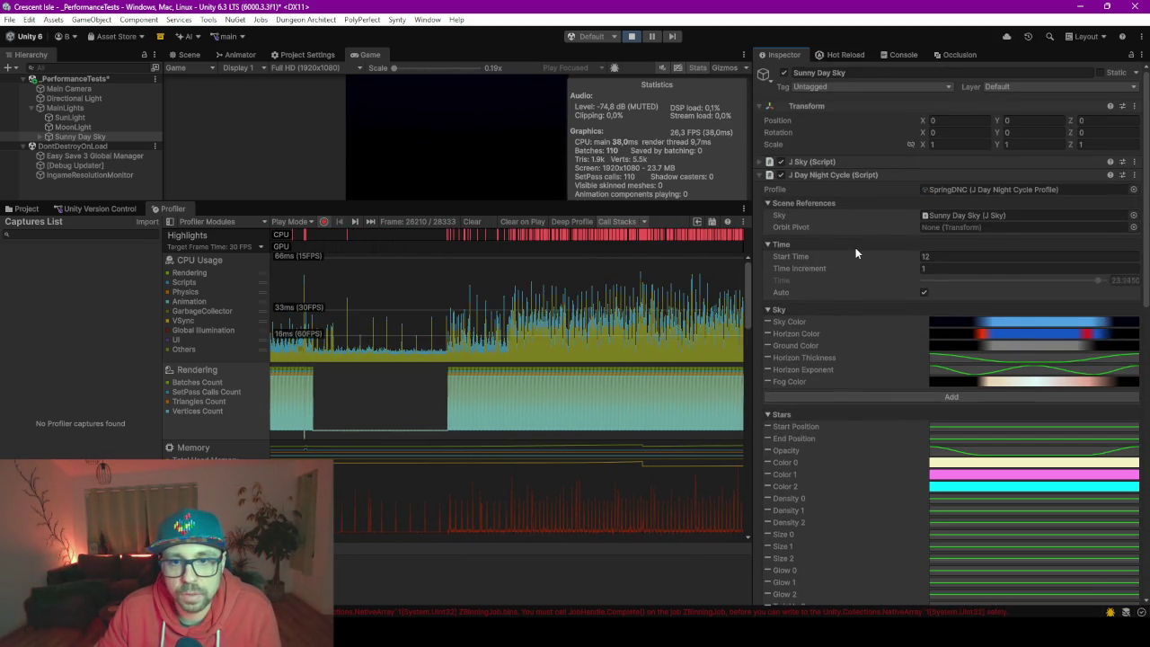
Turn on Auto time progression with the J Day Night Cycle script enabled.
left_click(924, 291)
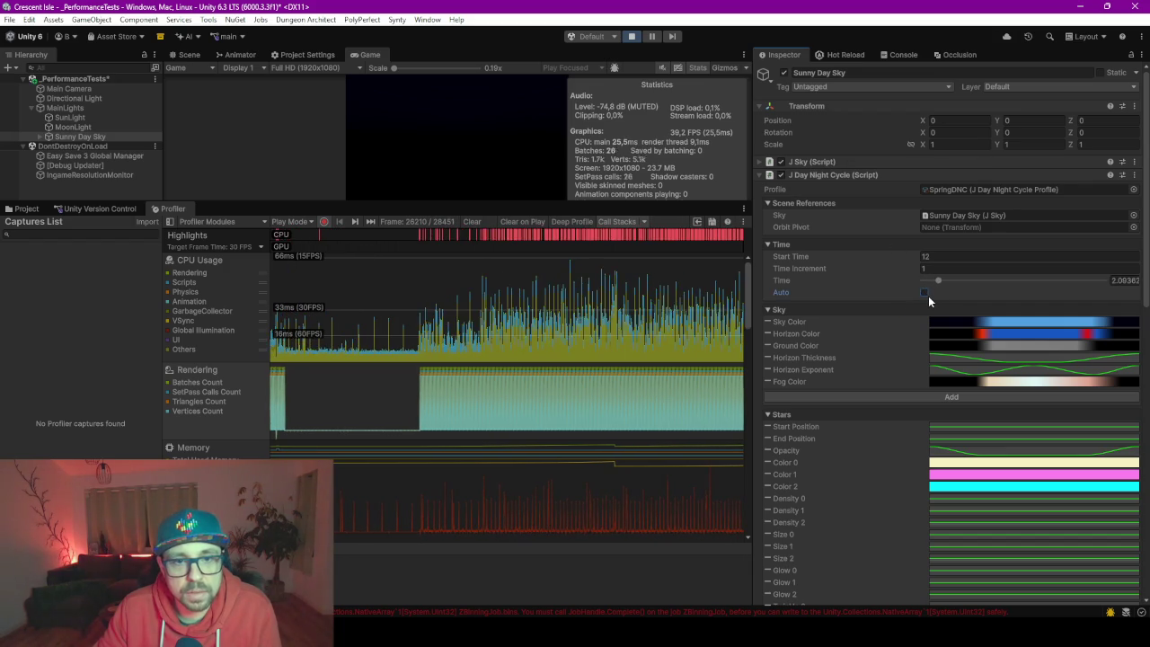
left_click(781, 174)
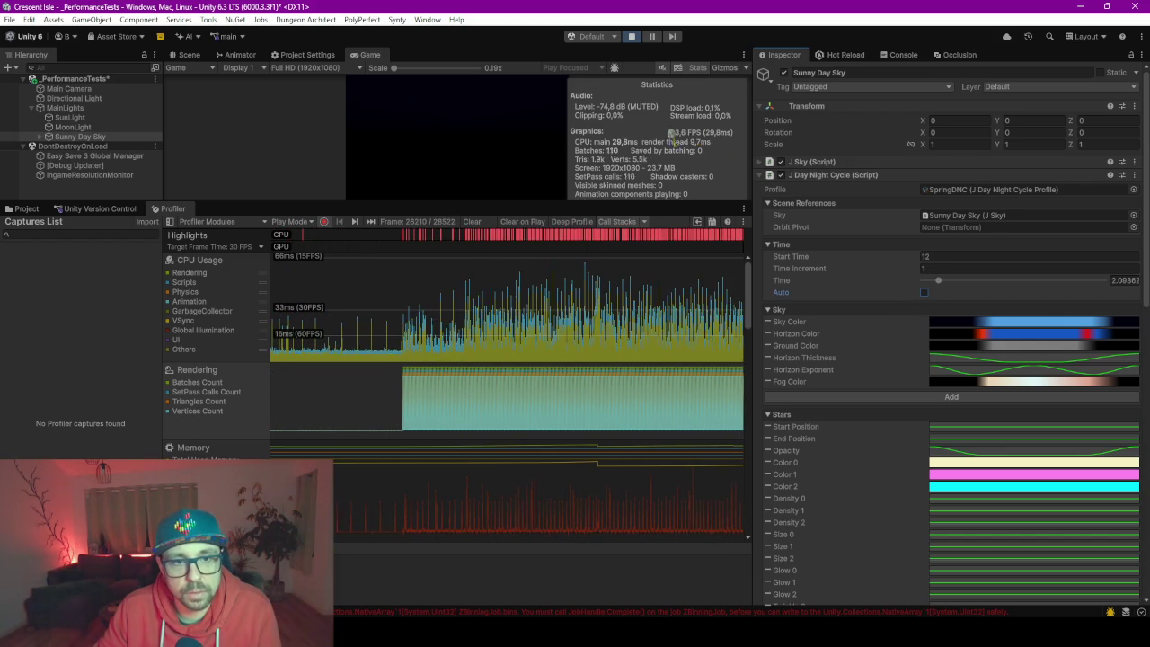
left_click(925, 292)
left_click(780, 175)
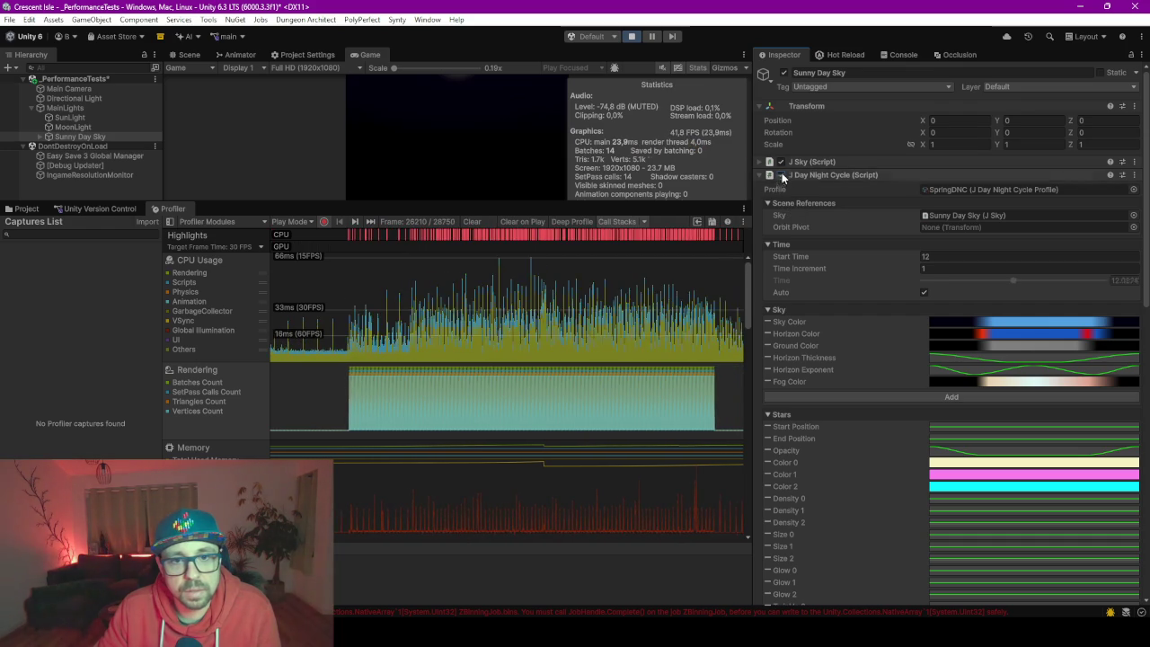
left_click(782, 174)
Deactivate Sunny Day Sky, select the Profiler's Memory module, and pause play mode.
left_click(785, 72)
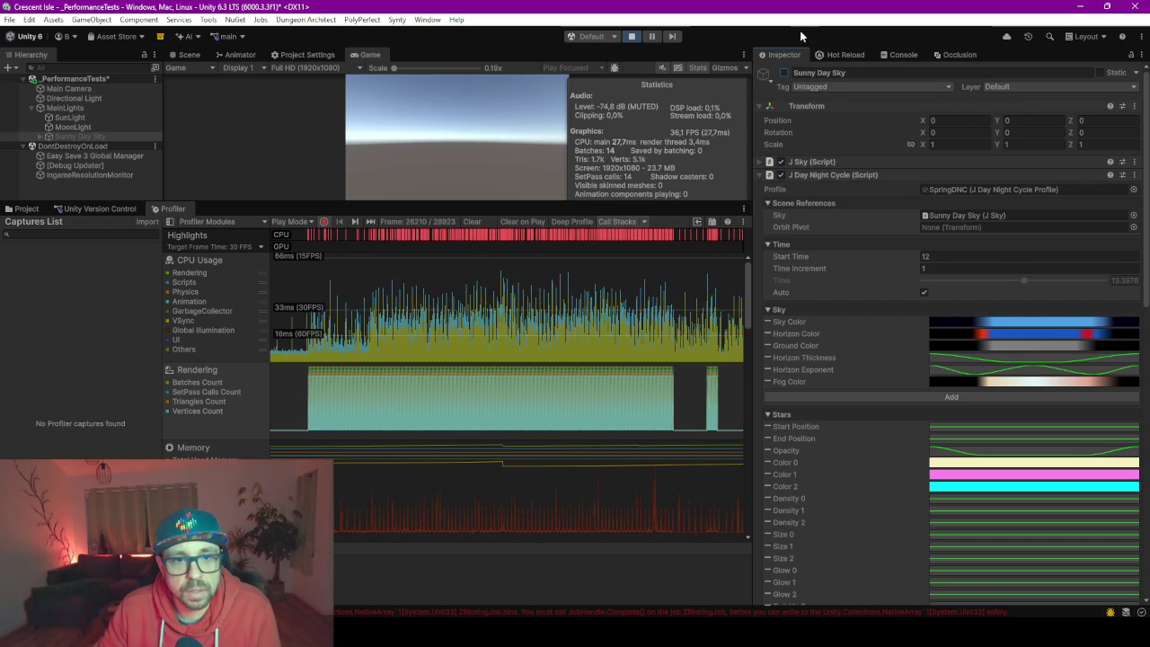
left_click(560, 477)
left_click(645, 471)
Switch to the Scene view, scroll the Profiler modules, and resume play mode.
key("ctrl+1")
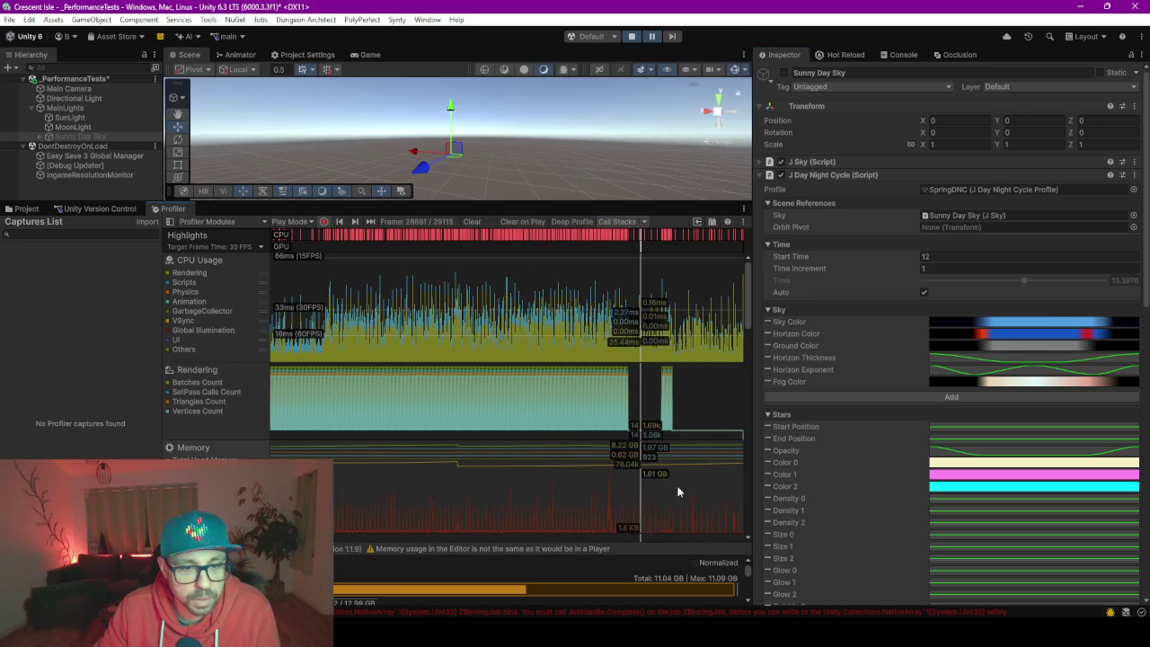
scroll(599, 460, "down", 3)
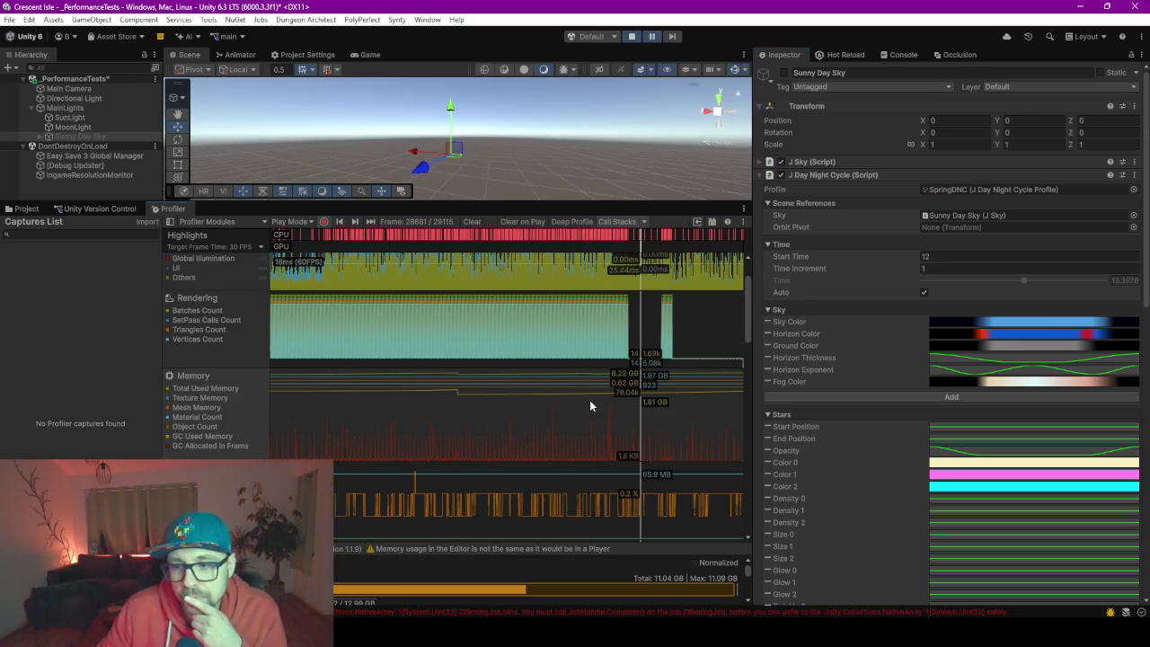
scroll(591, 406, "down", 2)
scroll(603, 431, "down", 3)
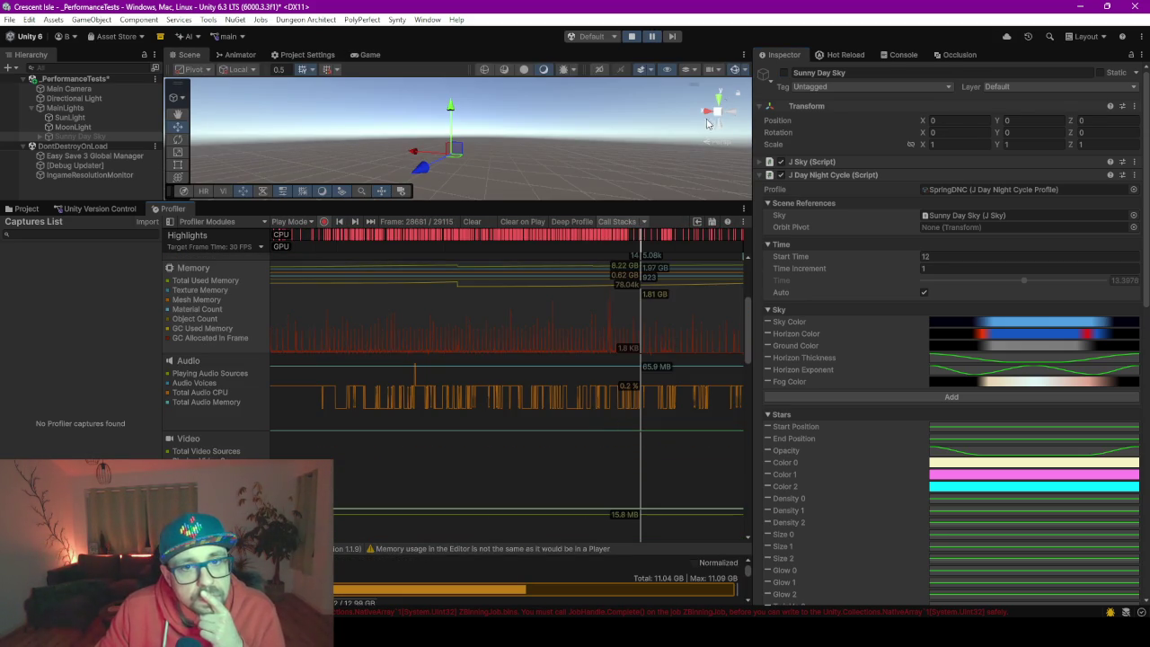
left_click(652, 37)
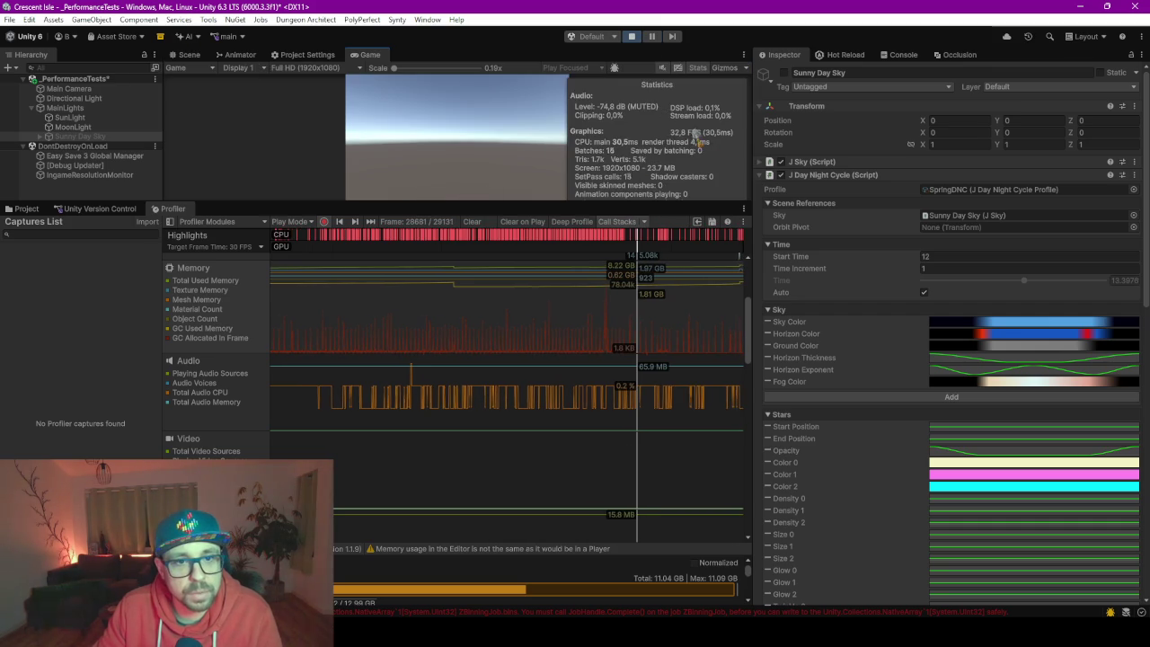
Scroll through the Profiler's memory, audio and other module charts while the game runs.
scroll(577, 438, "up", 6)
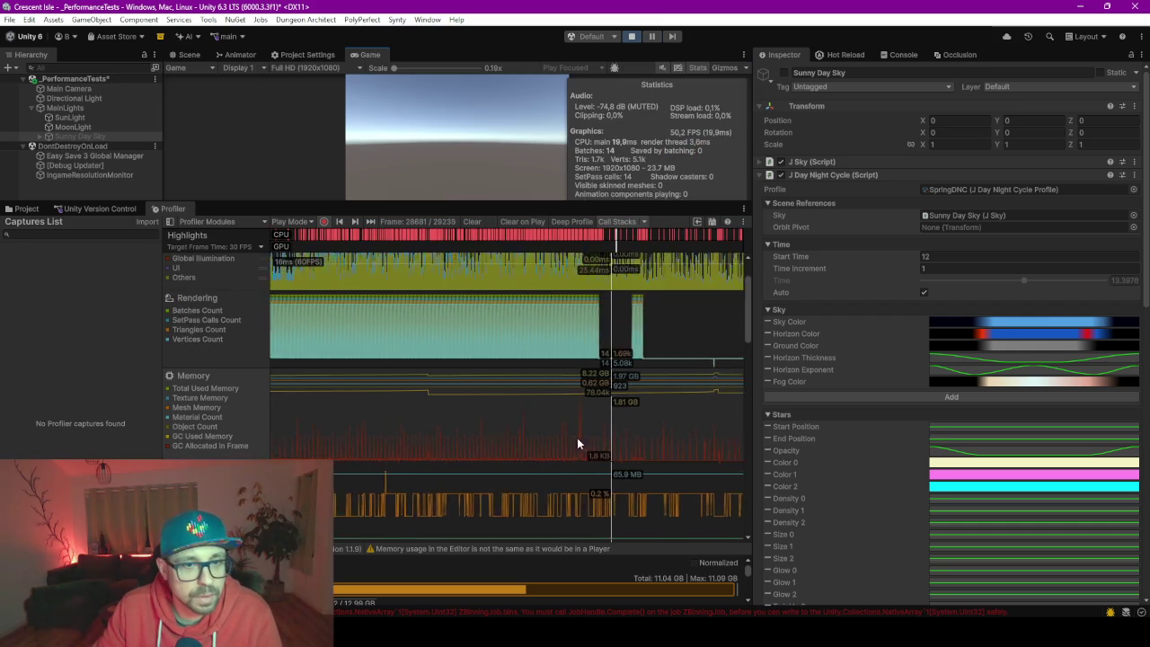
scroll(578, 437, "up", 2)
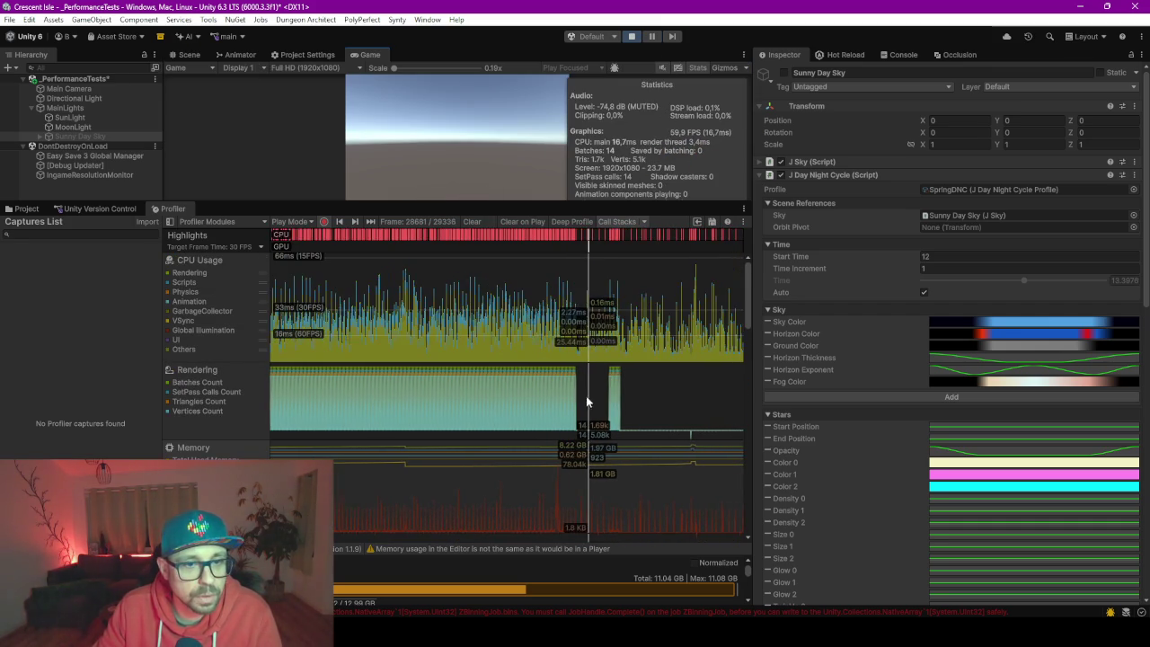
scroll(586, 412, "down", 10)
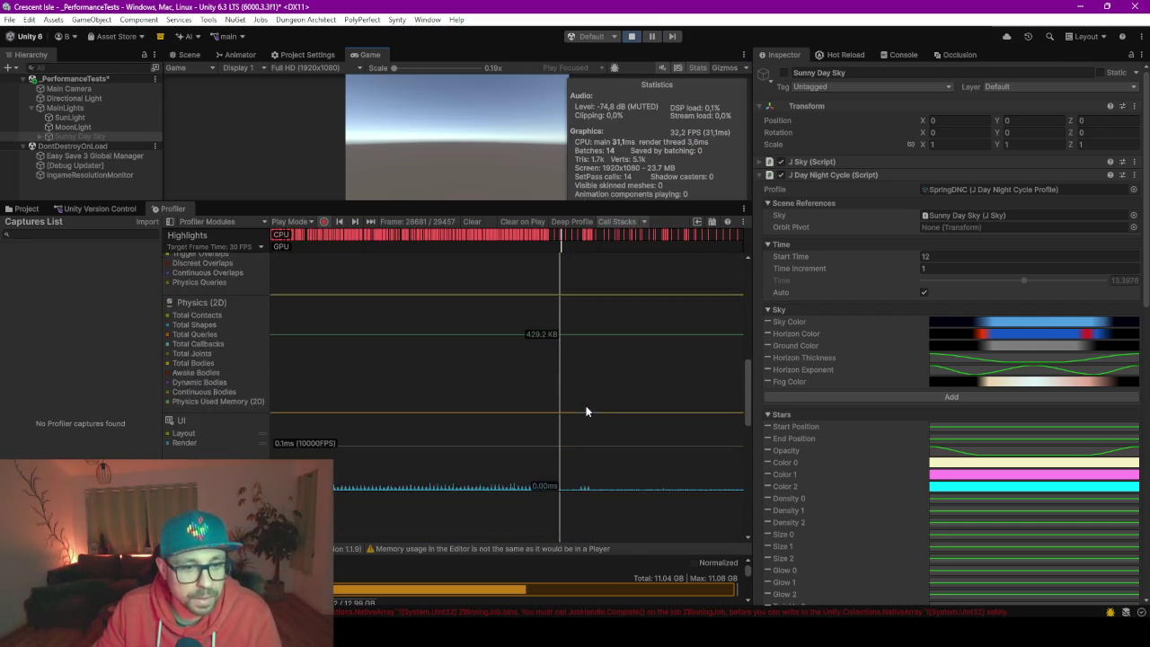
scroll(586, 412, "down", 5)
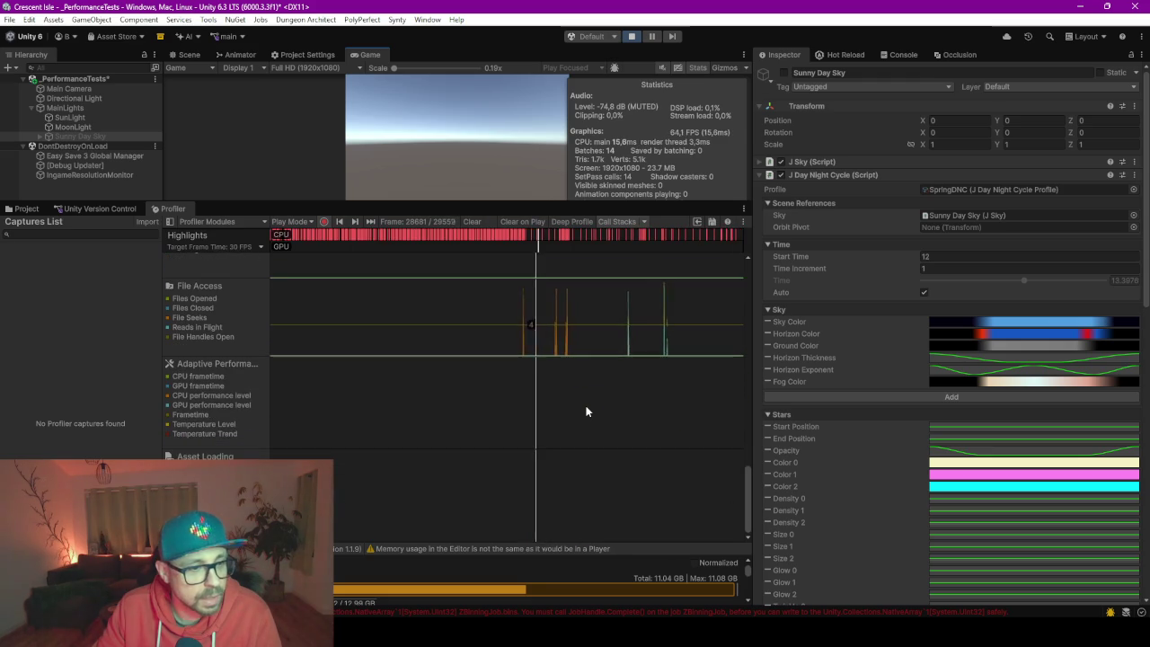
scroll(586, 412, "up", 10)
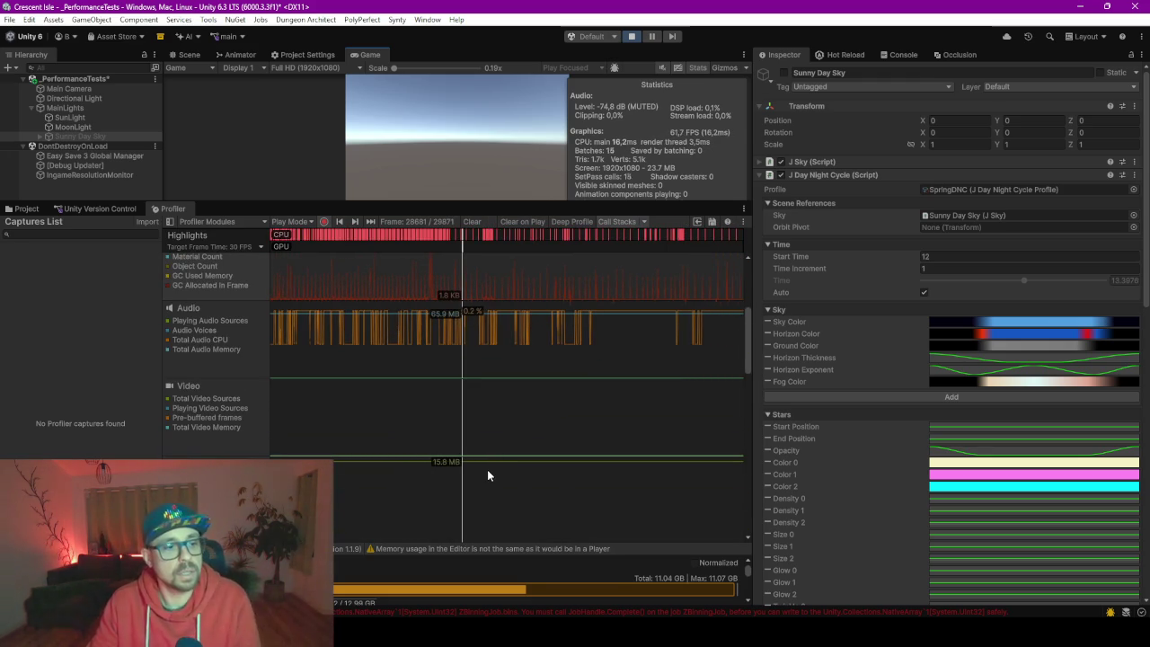
scroll(611, 396, "up", 2)
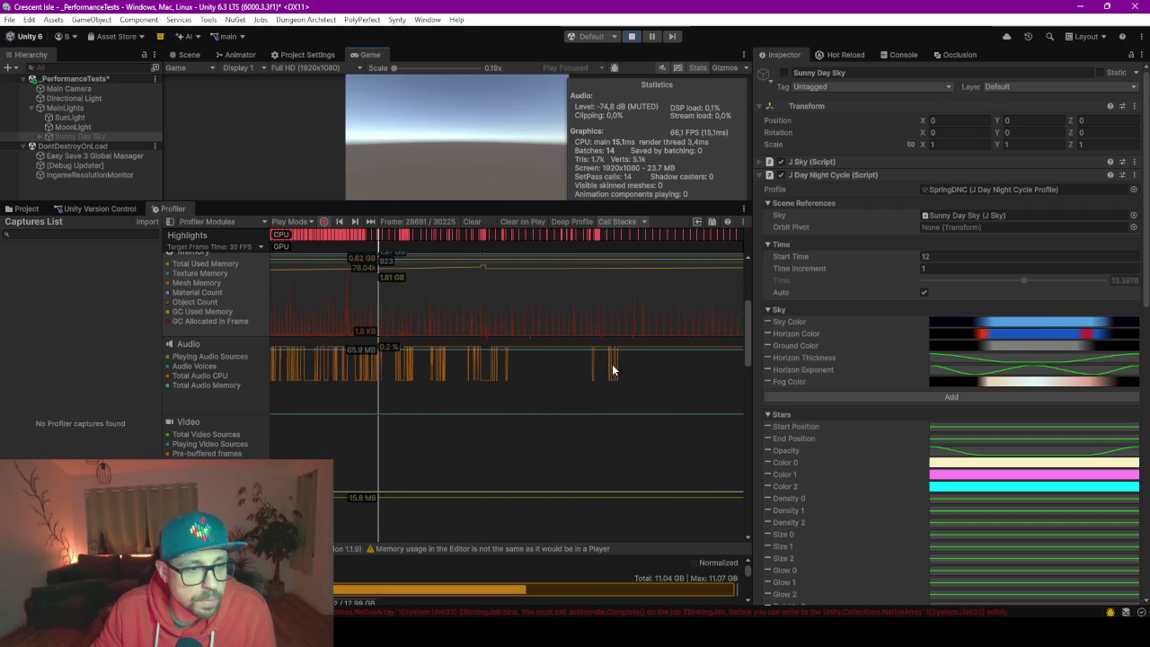
scroll(616, 430, "up", 4)
scroll(616, 430, "up", 2)
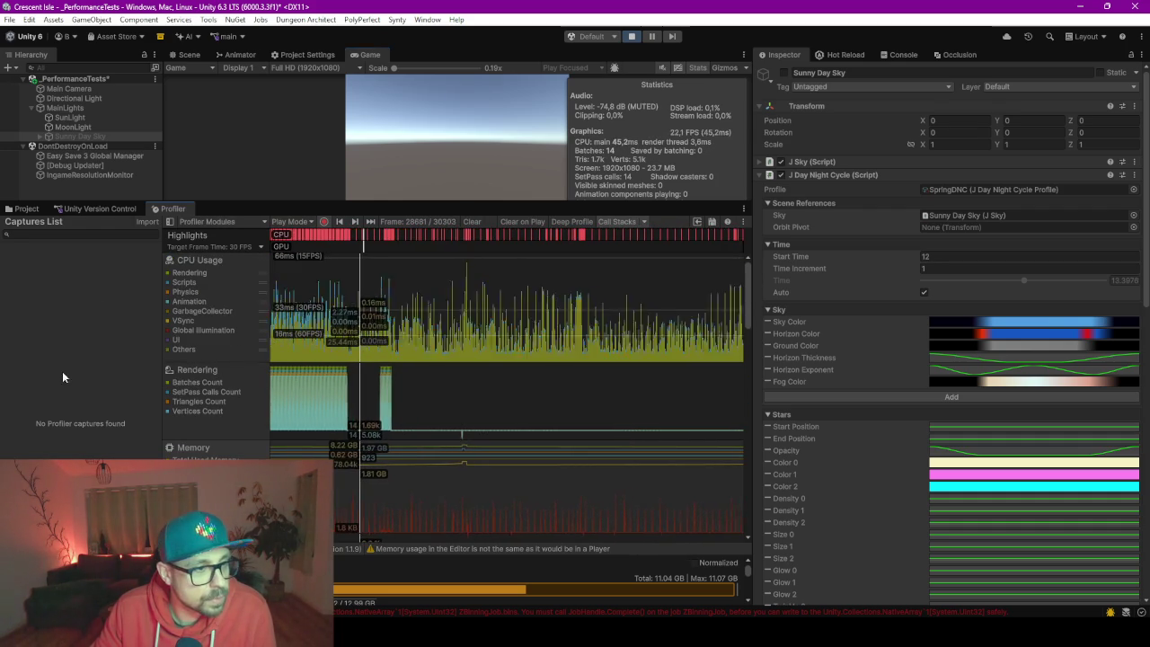
mouse_move(402, 231)
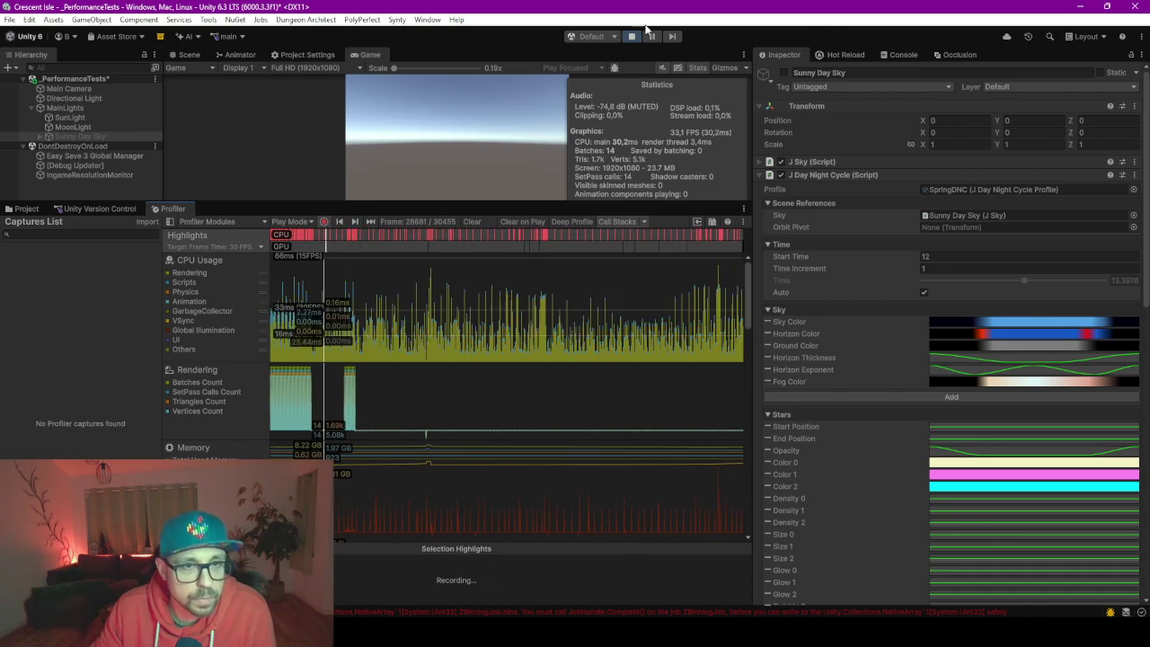
Pause play and select frame 30351 in the CPU Usage chart.
left_click(654, 38)
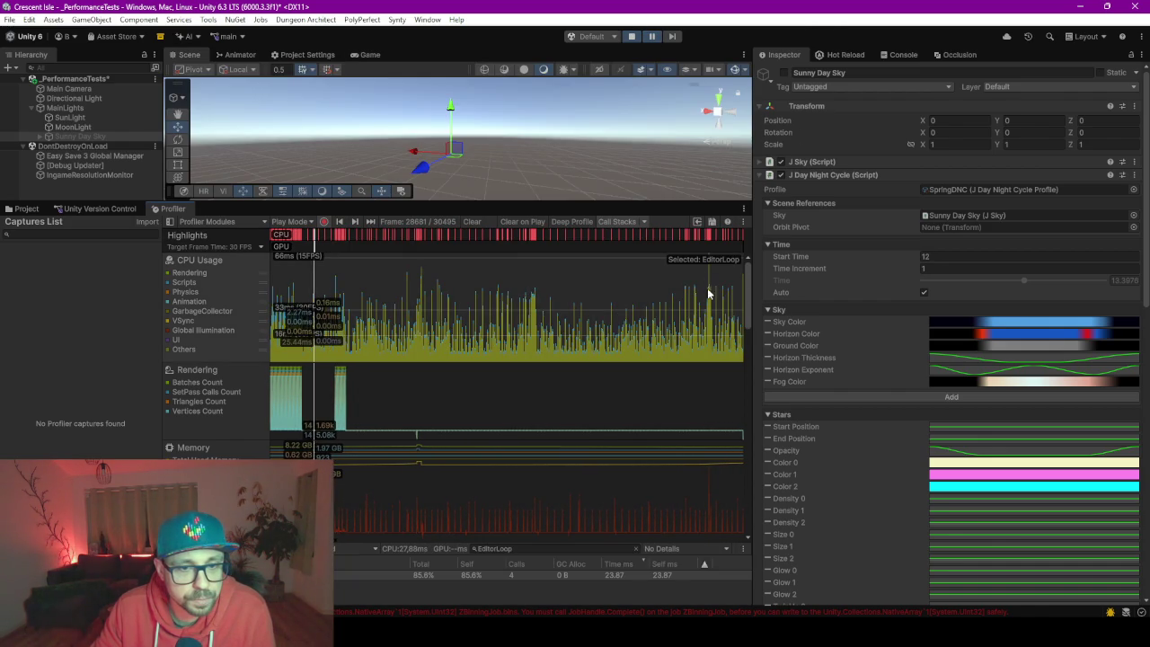
mouse_move(708, 294)
left_mouse_down()
mouse_move(709, 307)
mouse_move(565, 318)
mouse_move(601, 320)
left_mouse_up()
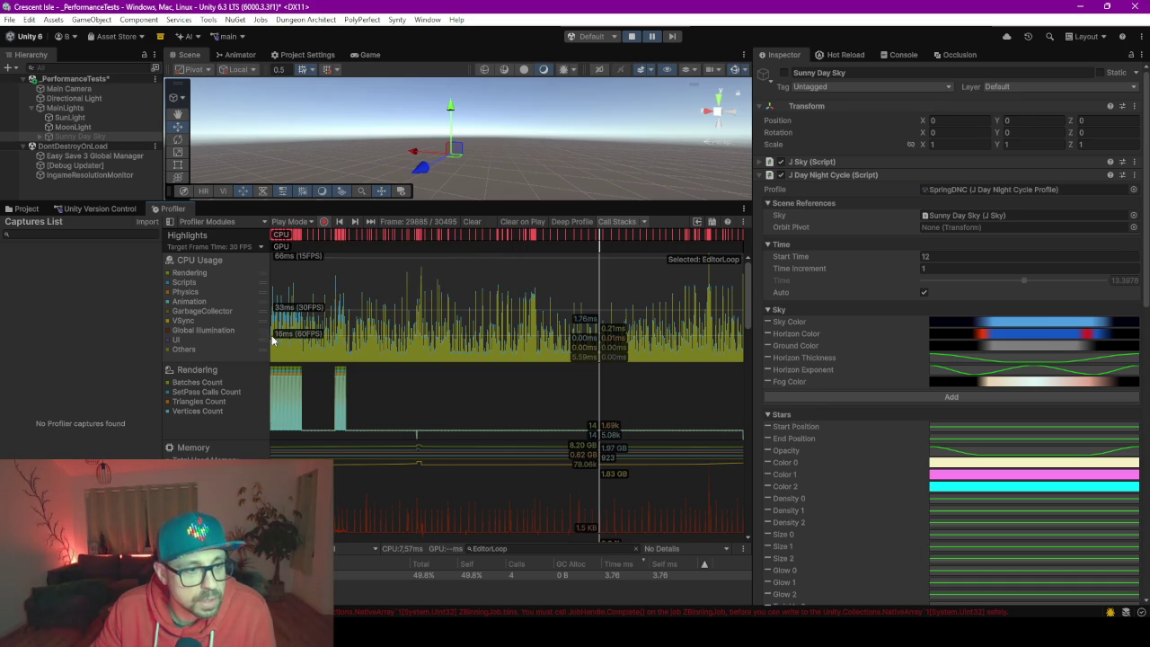
left_click_drag(709, 333, 710, 333)
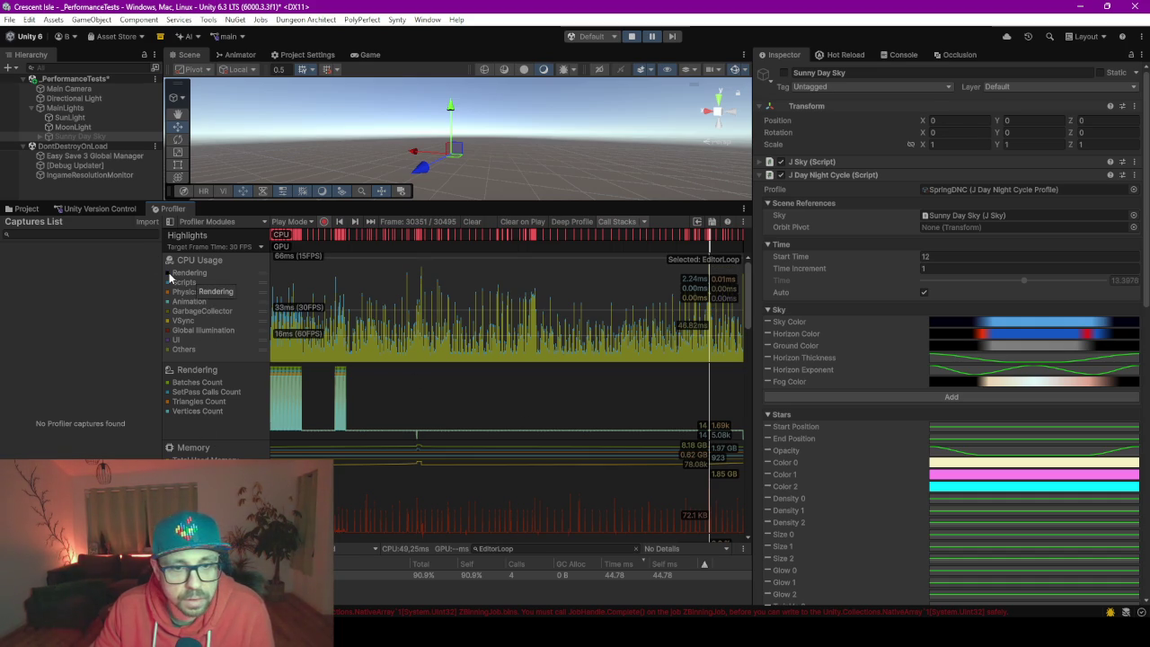
left_click(170, 351)
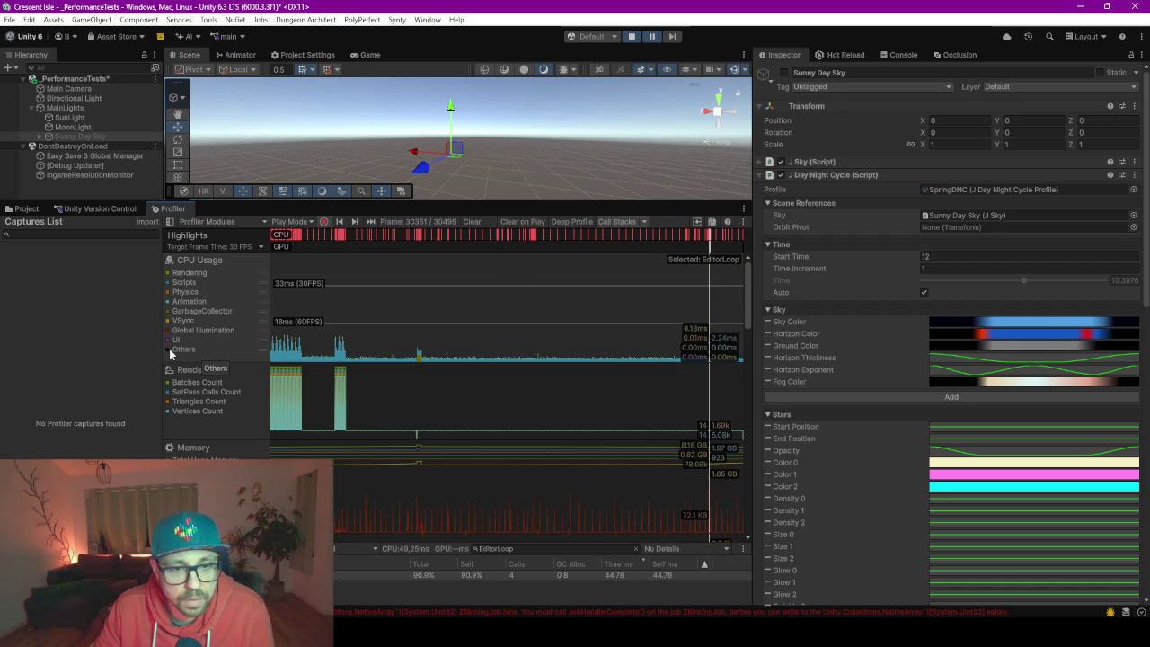
left_click(170, 350)
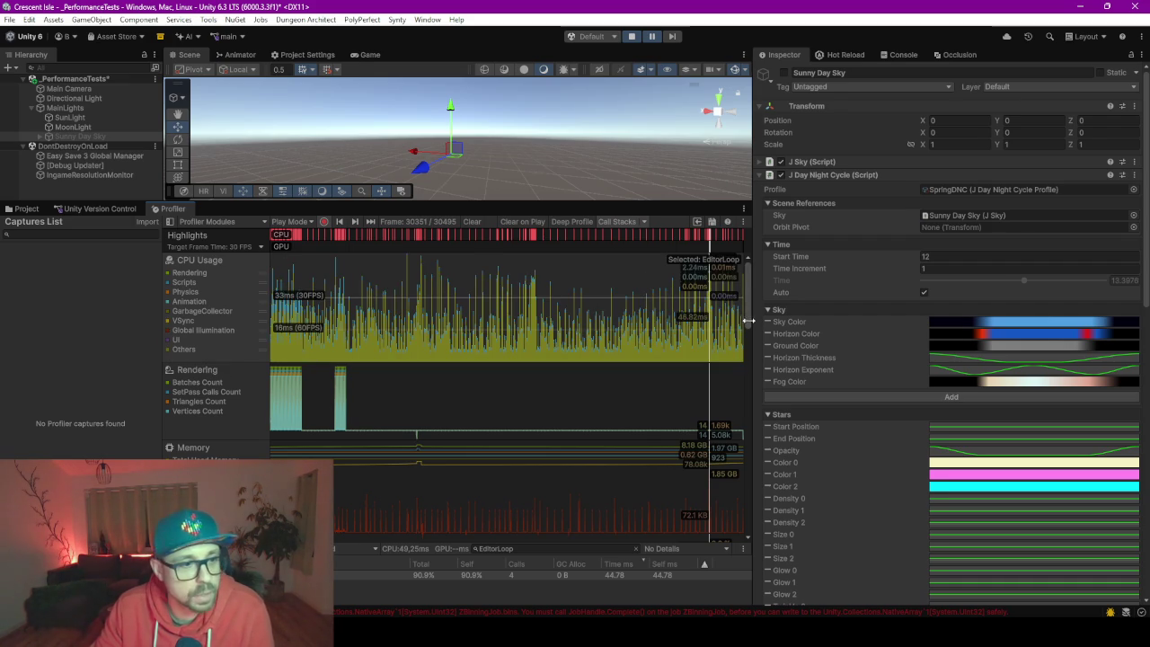
Enlarge the frame details hierarchy and select the EditorLoop and Profiler.FlushCounters rows.
left_click_drag(748, 321, 739, 357)
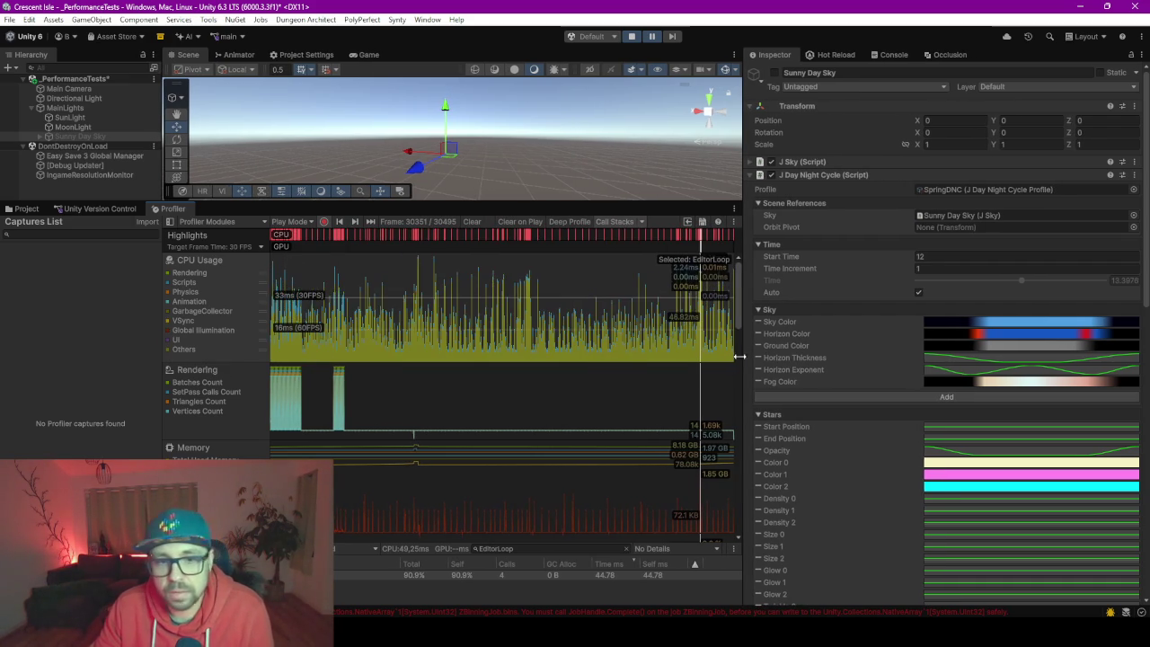
left_click_drag(740, 293, 747, 508)
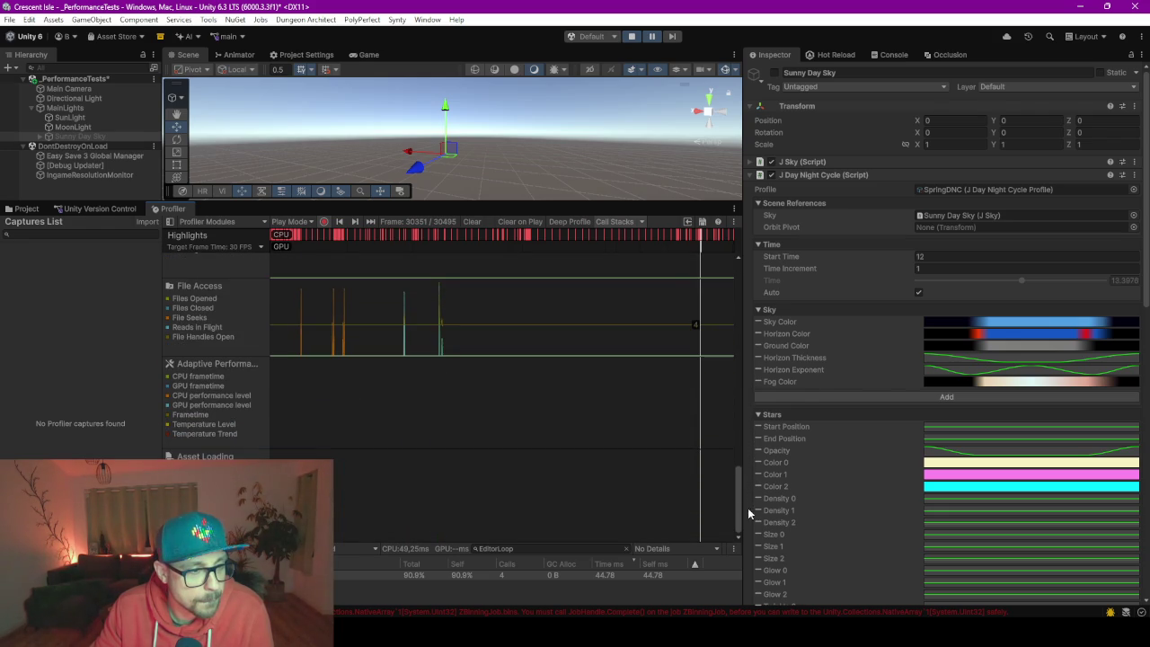
left_click_drag(429, 544, 431, 366)
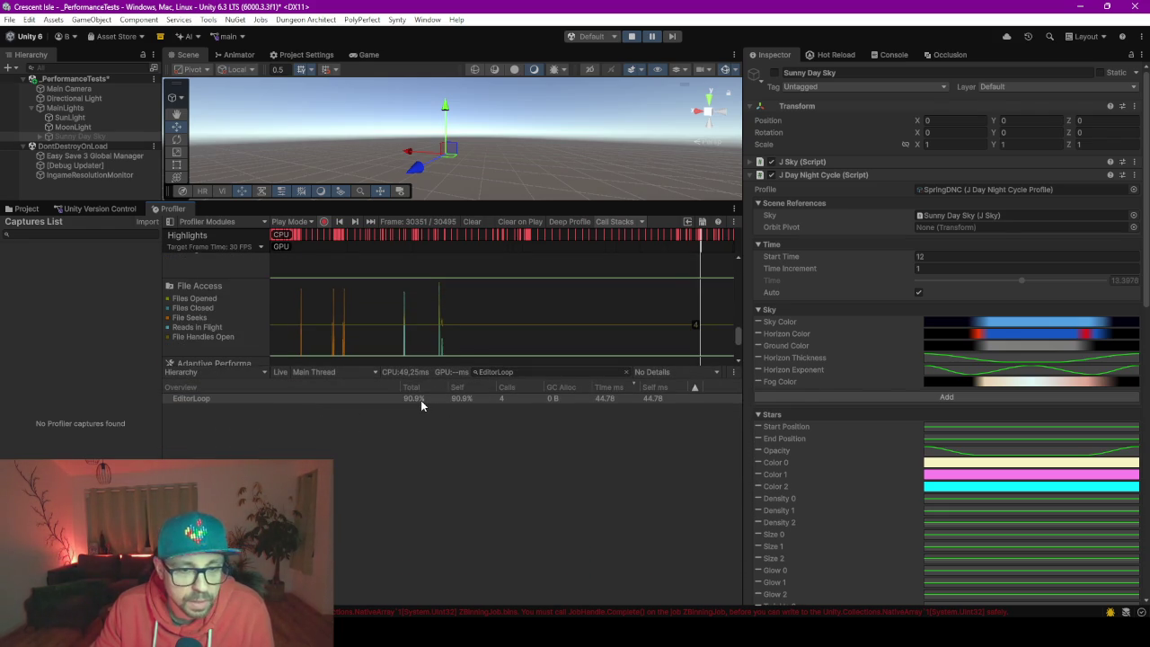
left_click(421, 400)
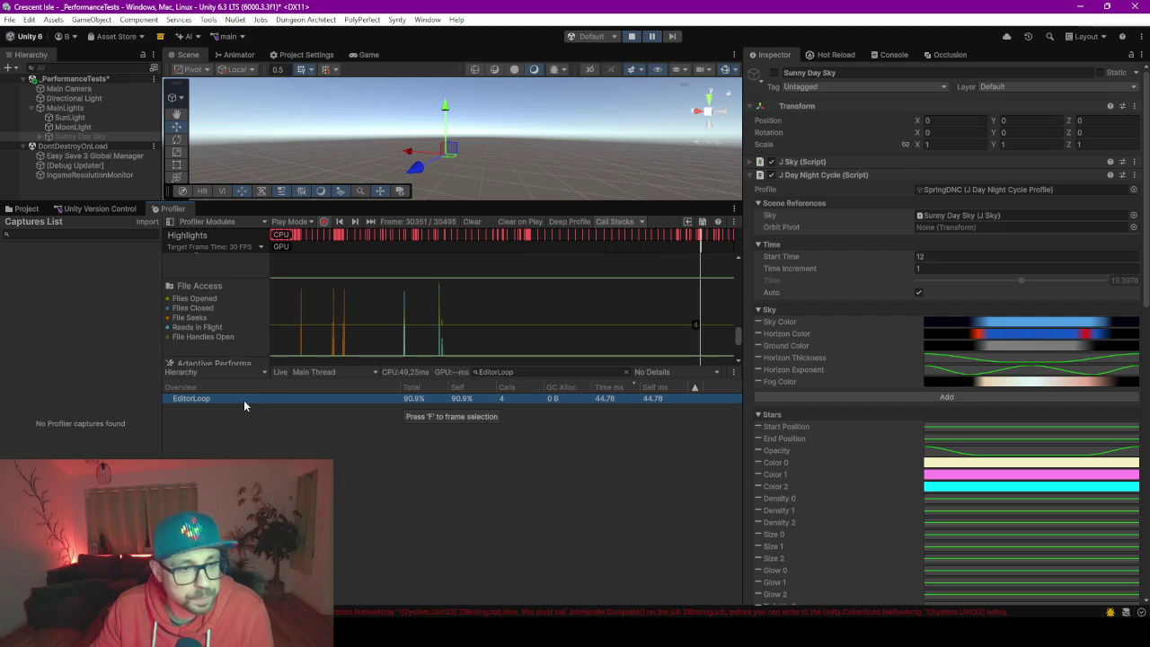
key("Escape")
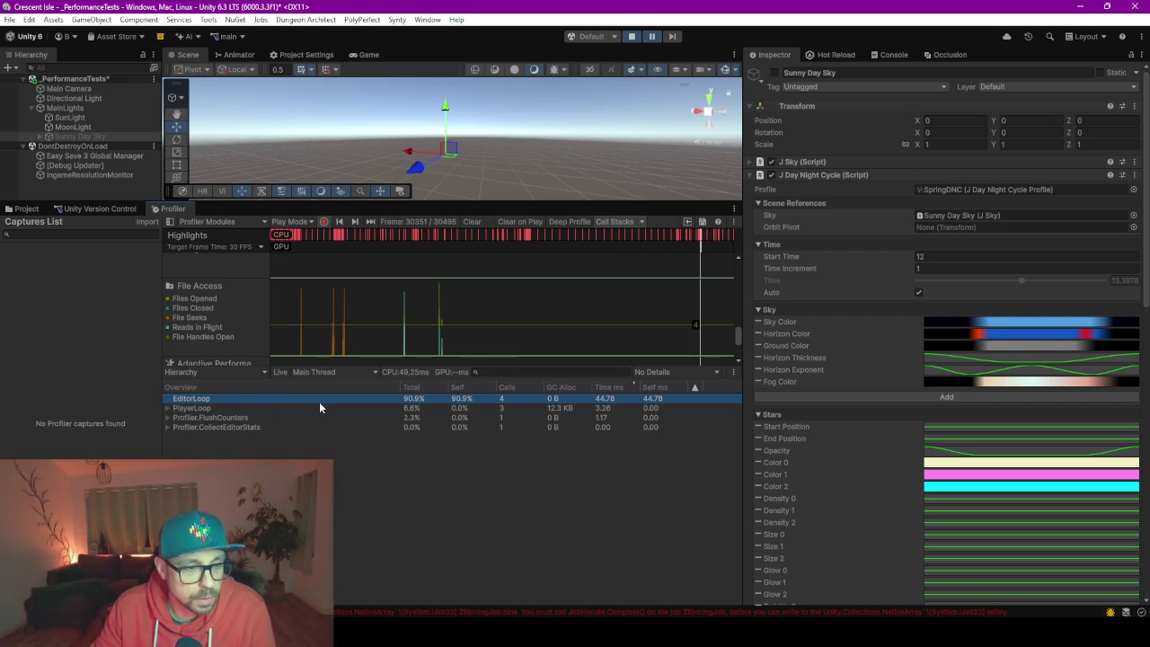
left_click(227, 418)
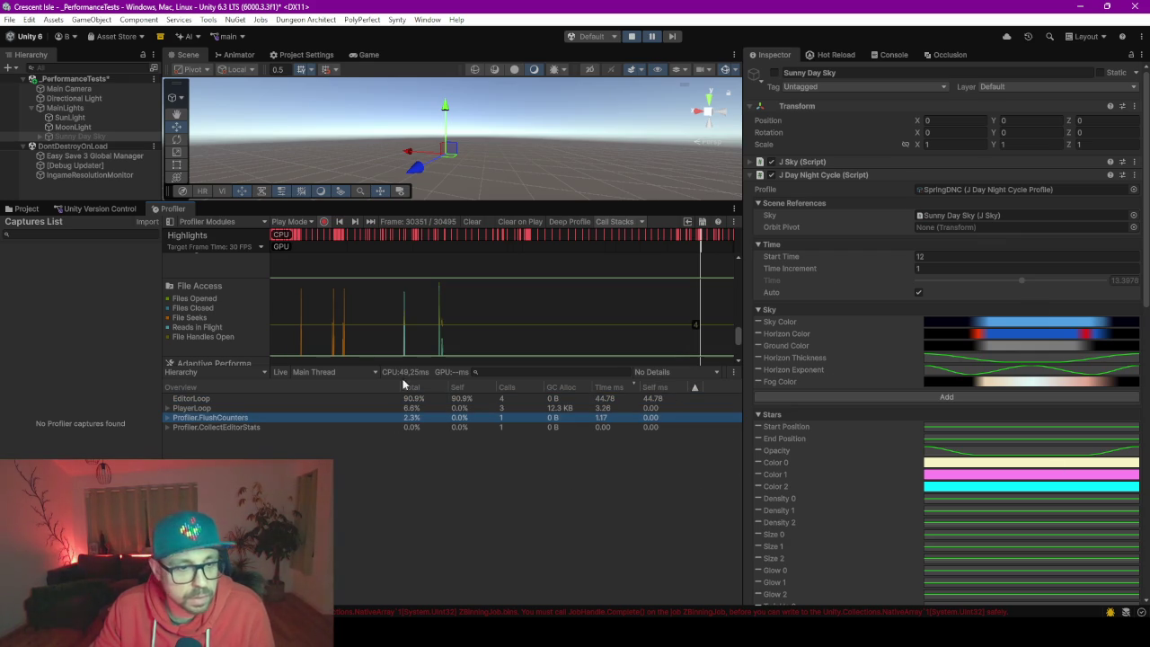
scroll(544, 330, "down", 5)
scroll(692, 333, "up", 5)
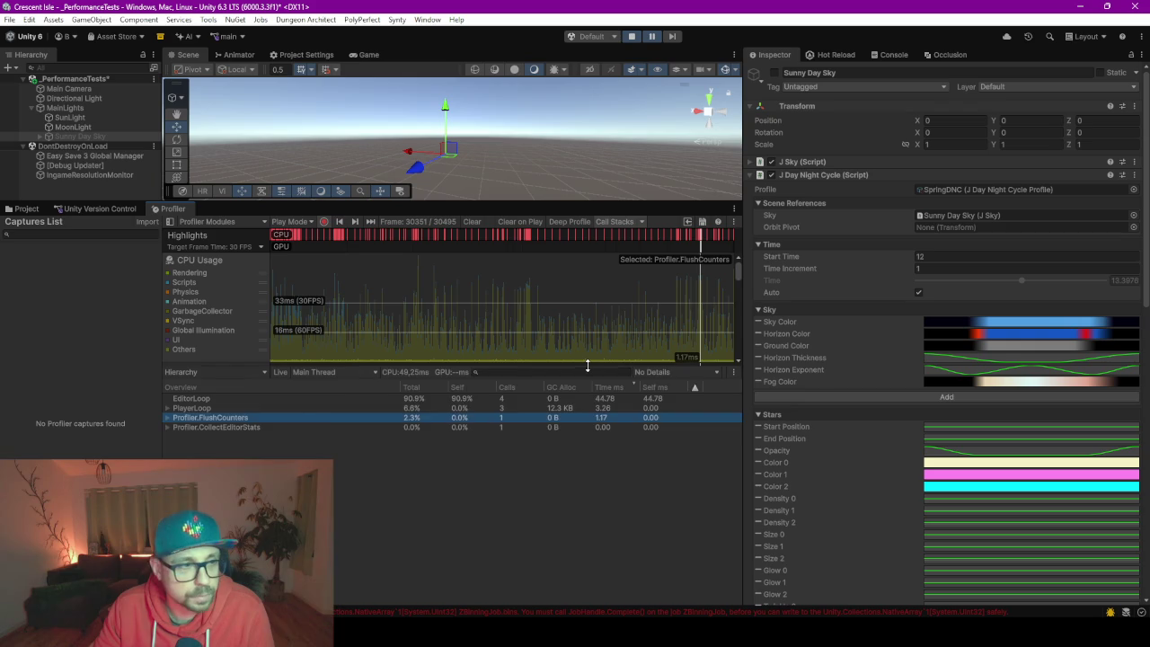
Resume play and remove Sky Color, Horizon Color, Ground Color, Horizon Thickness, Horizon Exponent and Fog Color.
left_click_drag(587, 367, 588, 544)
left_click(650, 38)
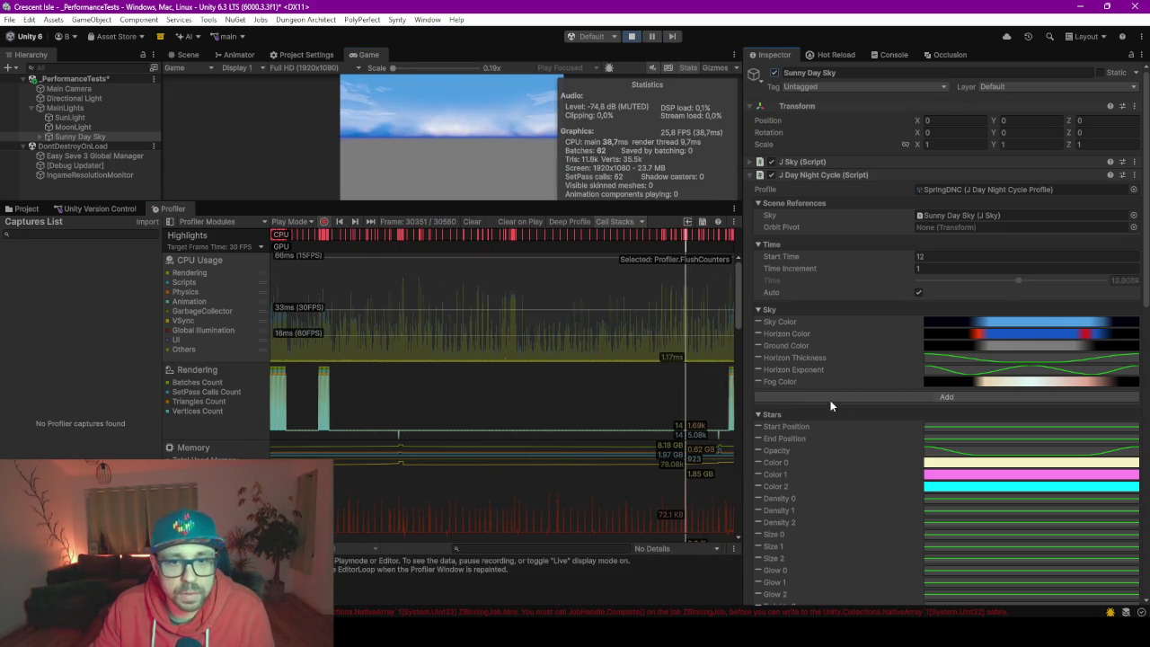
left_click(757, 321)
left_click(757, 321)
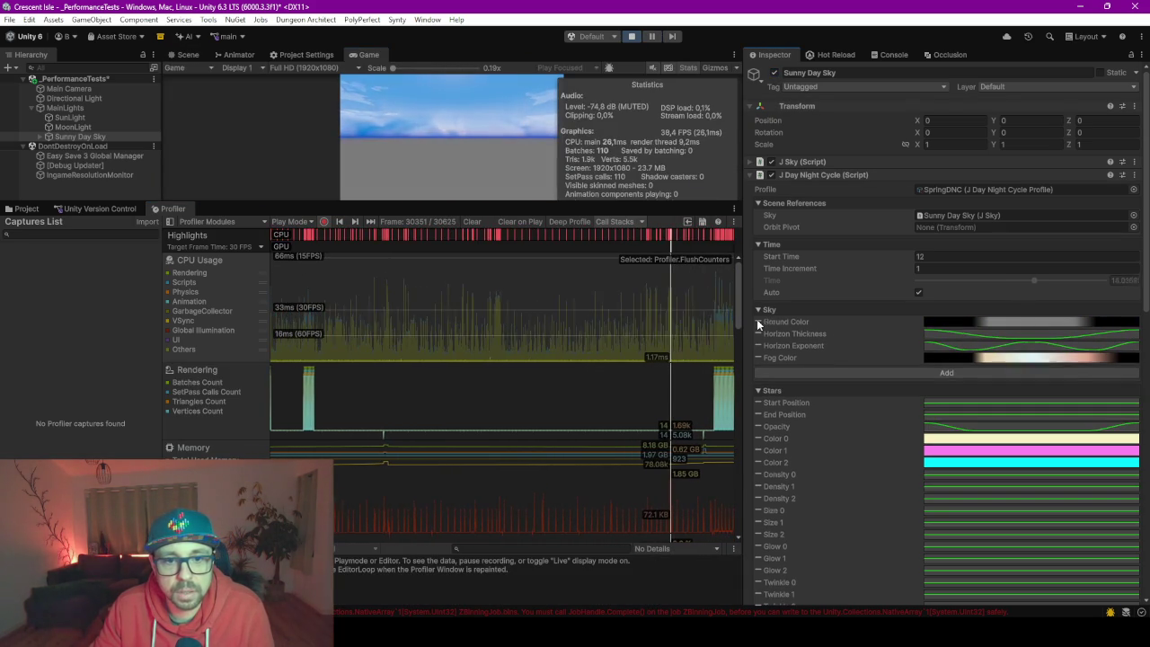
left_click(759, 321)
left_click(759, 320)
left_click(759, 321)
left_click(759, 321)
left_click(759, 322)
Remove every Stars property curve, including Start Position and End Position.
left_click(755, 356)
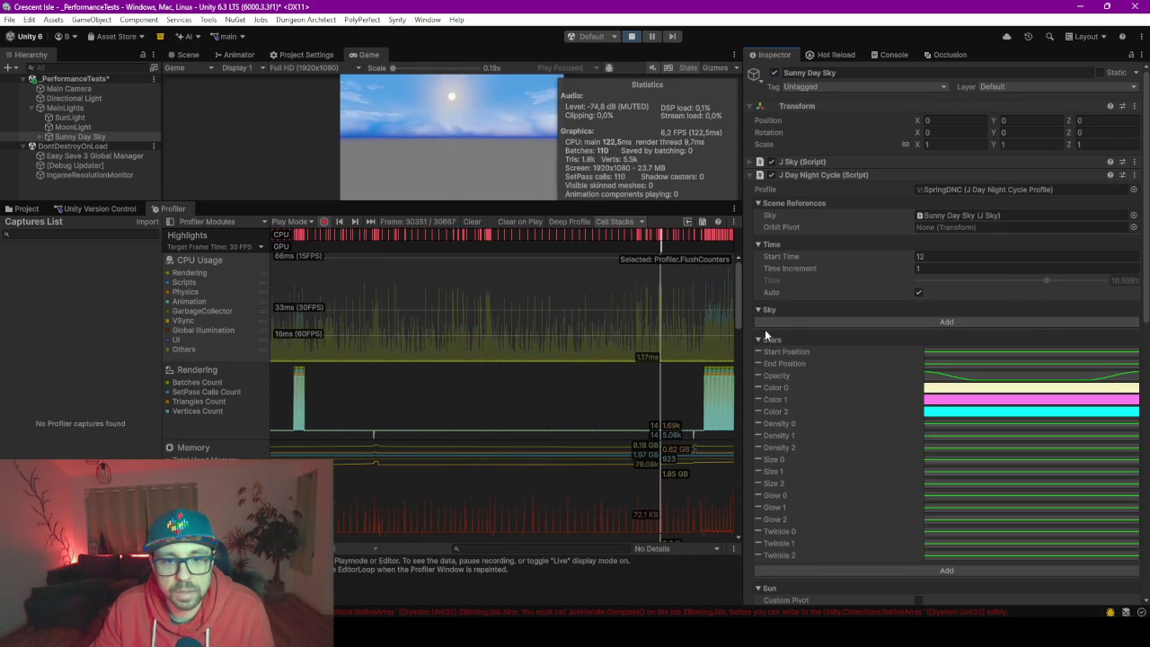
left_click(758, 352)
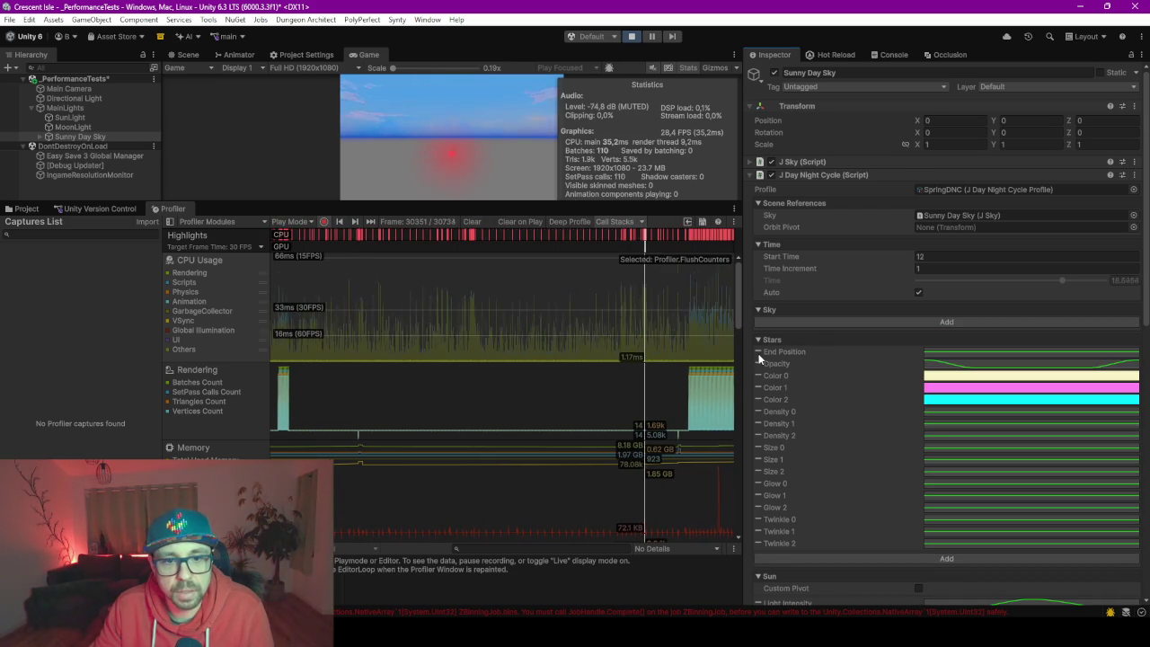
left_click(758, 351)
left_click(759, 352)
left_click(759, 352)
left_click(760, 351)
left_click(759, 351)
left_click(759, 351)
left_click(760, 351)
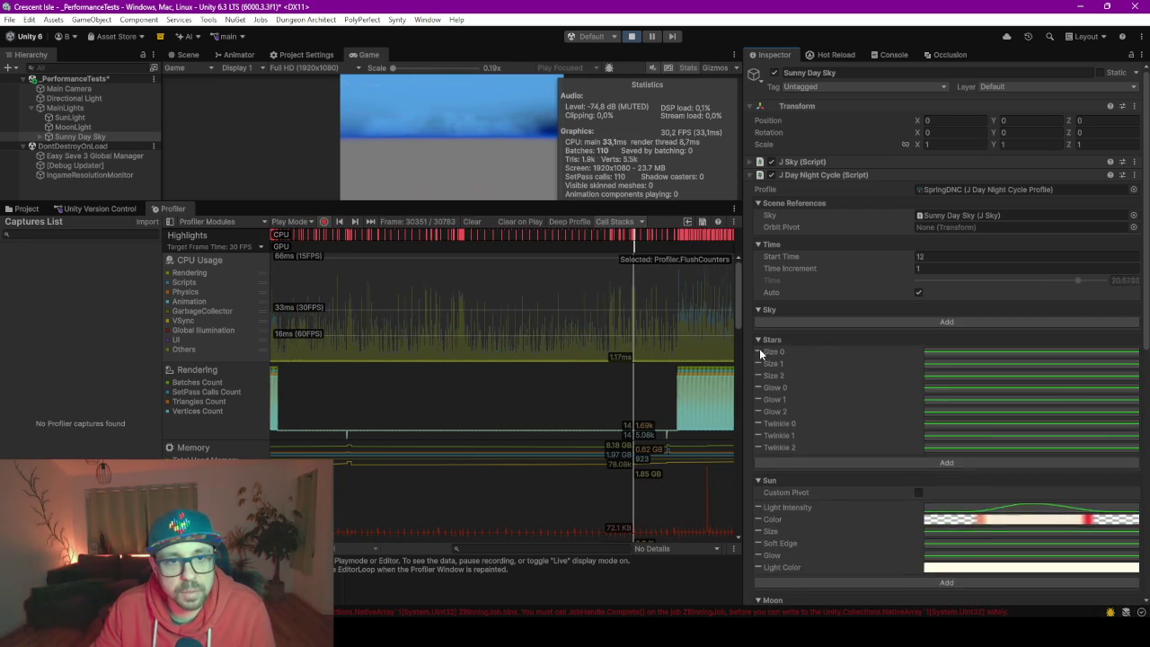
left_click(759, 351)
left_click(760, 351)
left_click(759, 351)
left_click(760, 351)
left_click(760, 351)
left_click(759, 351)
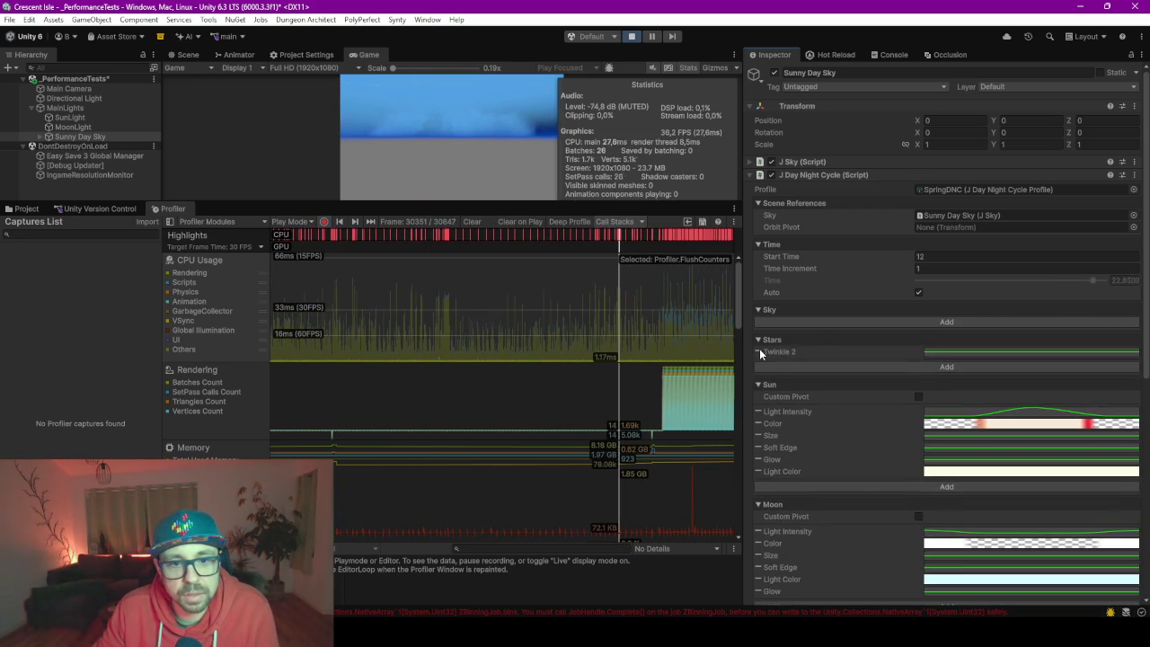
left_click(760, 352)
Remove the three Sun property curves, dismiss the Add list, and pause play.
left_click(759, 396)
left_click(759, 396)
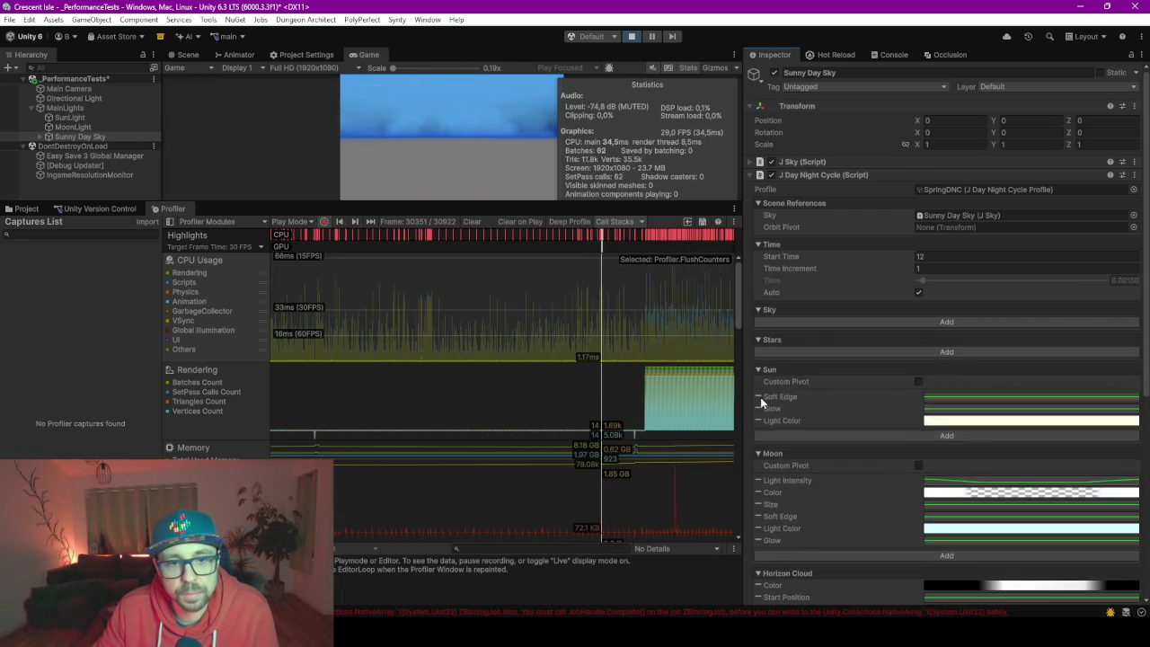
left_click(760, 396)
left_click(760, 397)
left_click(760, 397)
left_click(759, 396)
left_click(759, 396)
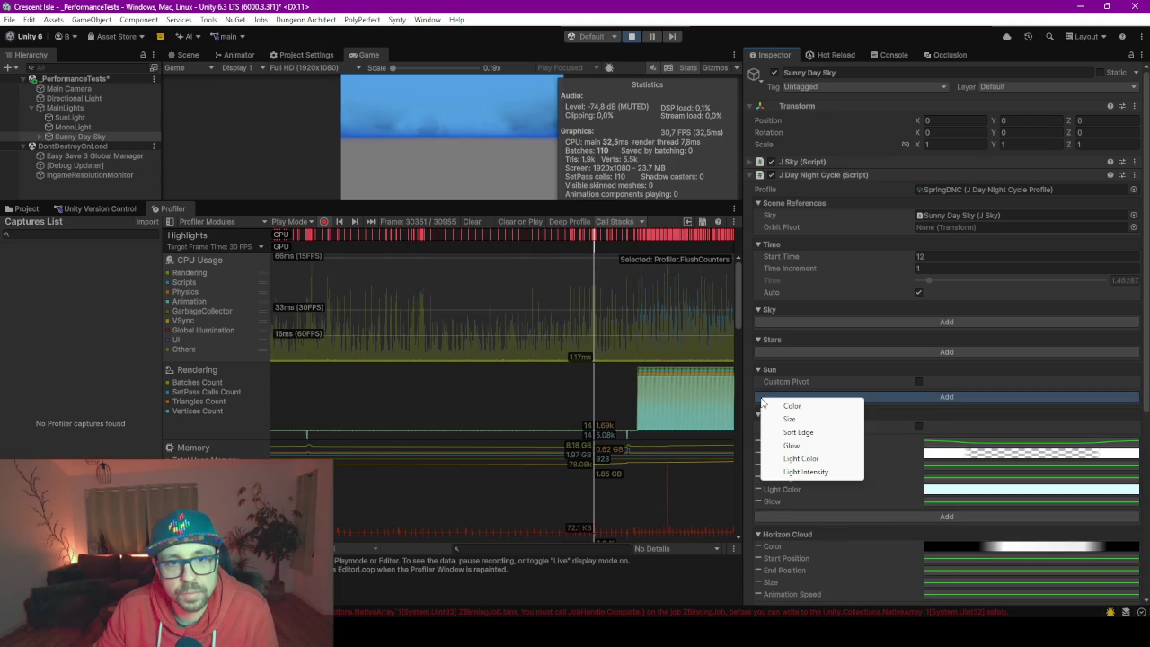
left_click(753, 342)
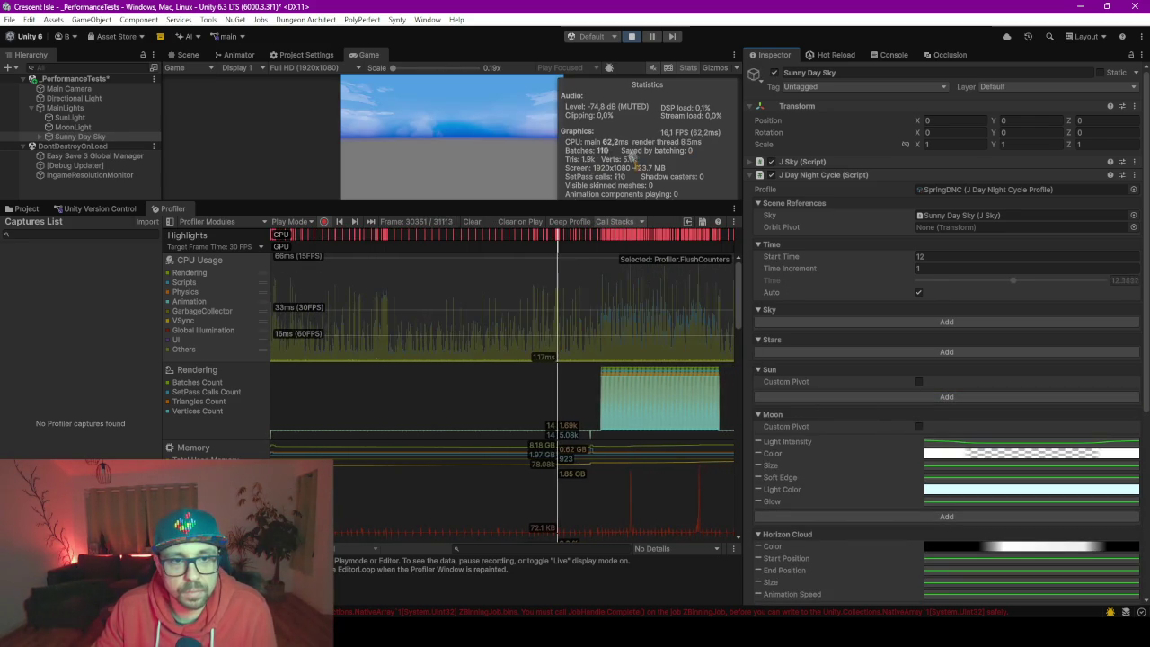
left_click(652, 36)
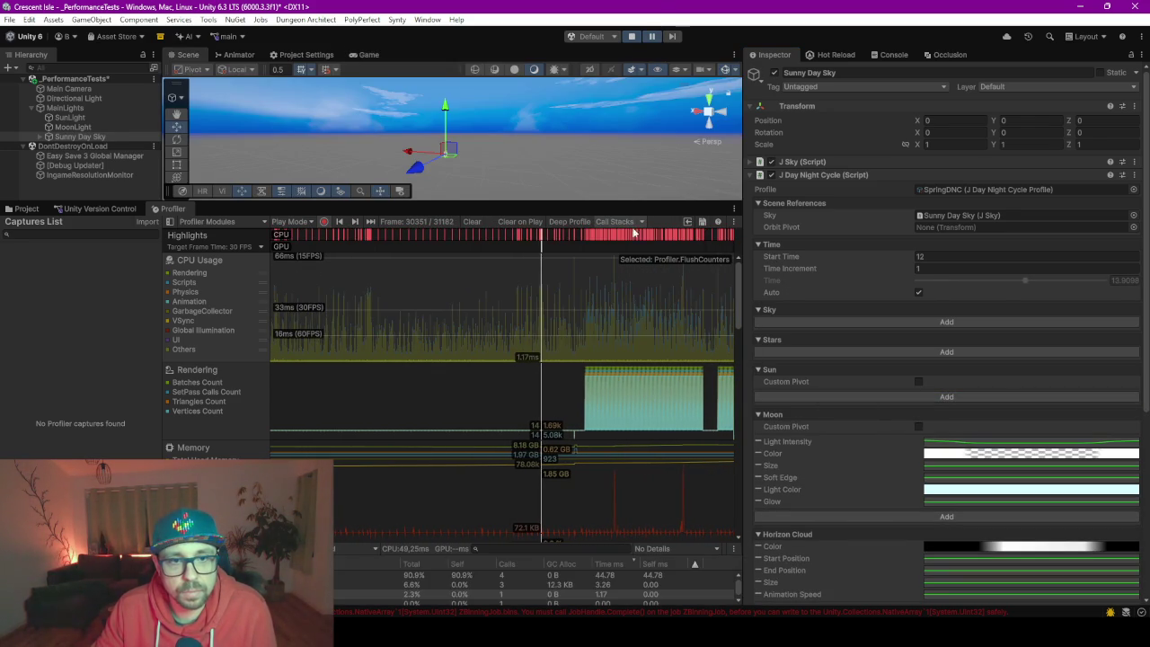
Exit play mode and show Unity Version Control's Pending Changes list.
left_click(632, 38)
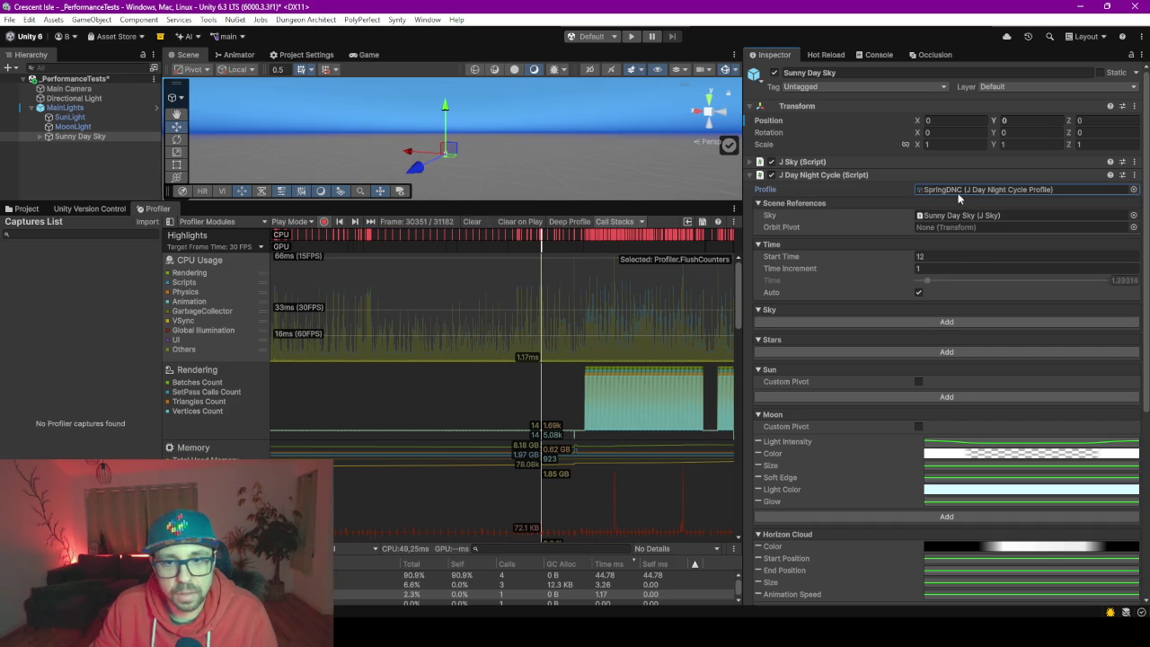
left_click(89, 208)
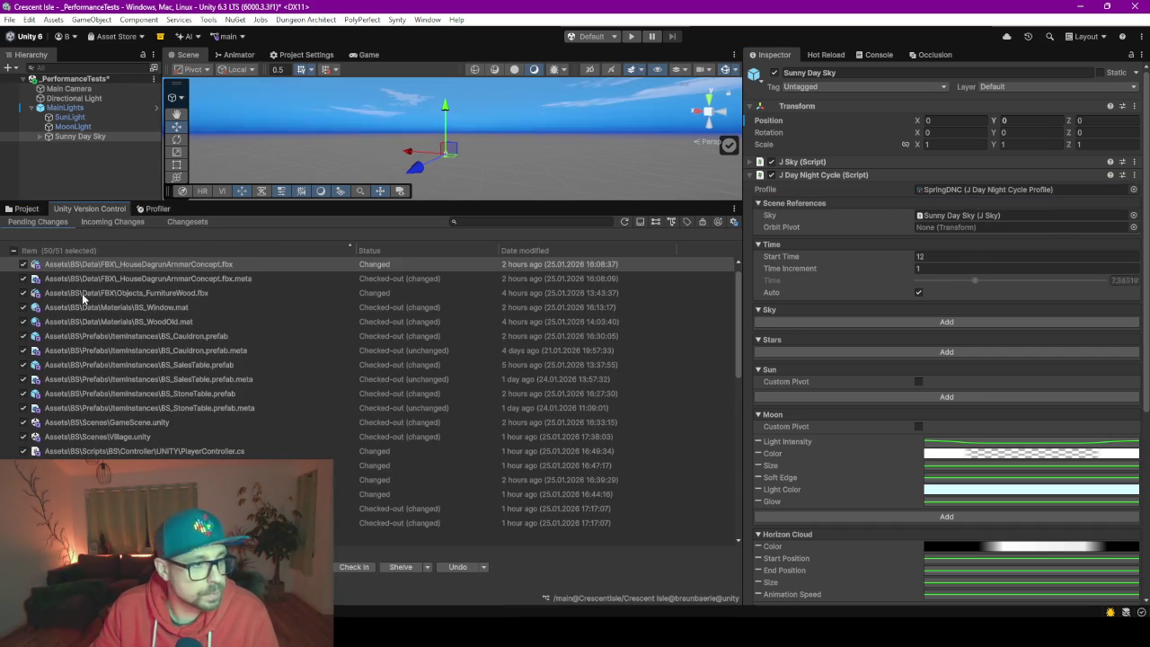
Scroll the pending changes and inspect the QualitySettings.asset change.
scroll(162, 430, "down", 3)
scroll(162, 431, "down", 7)
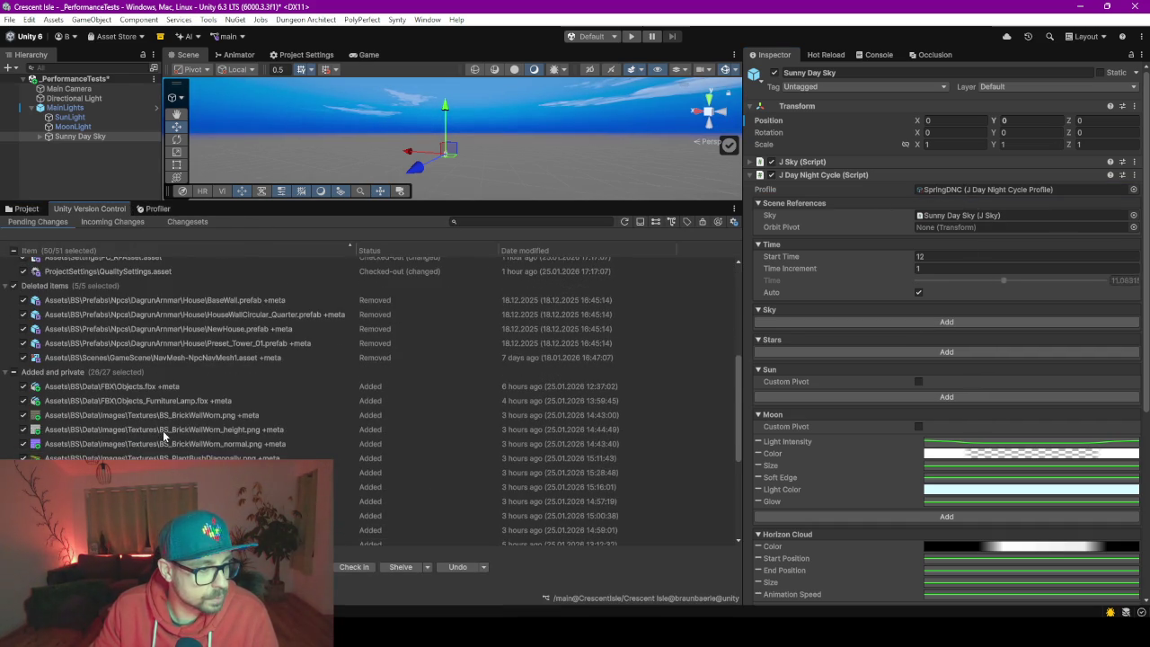
scroll(162, 433, "up", 7)
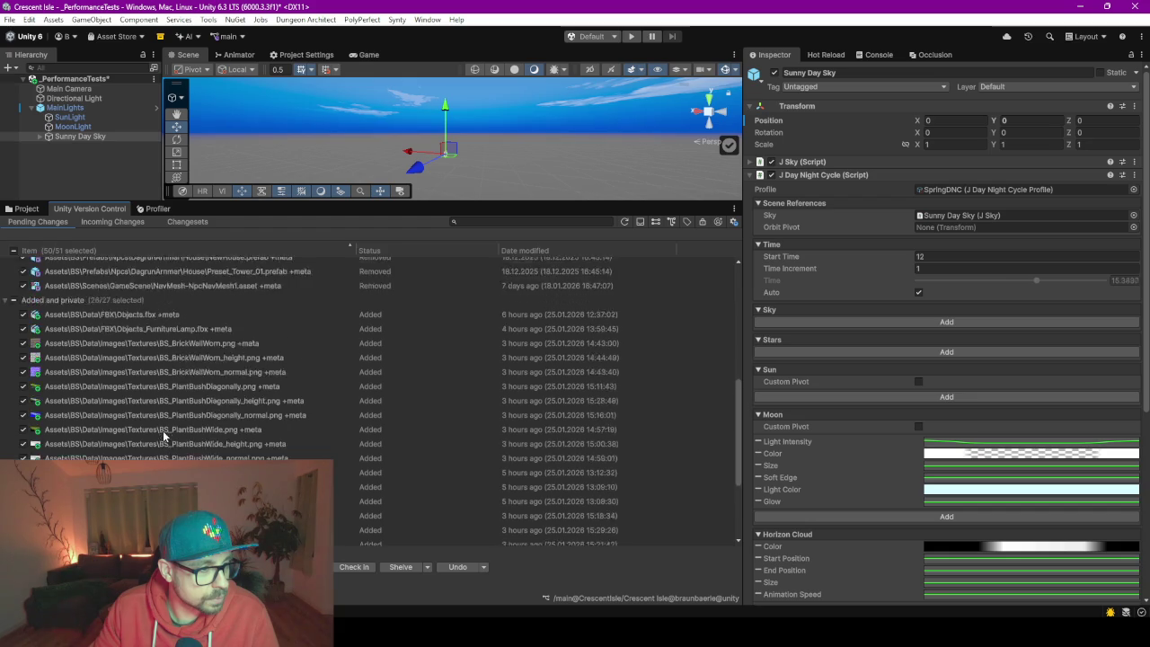
scroll(64, 451, "up", 1)
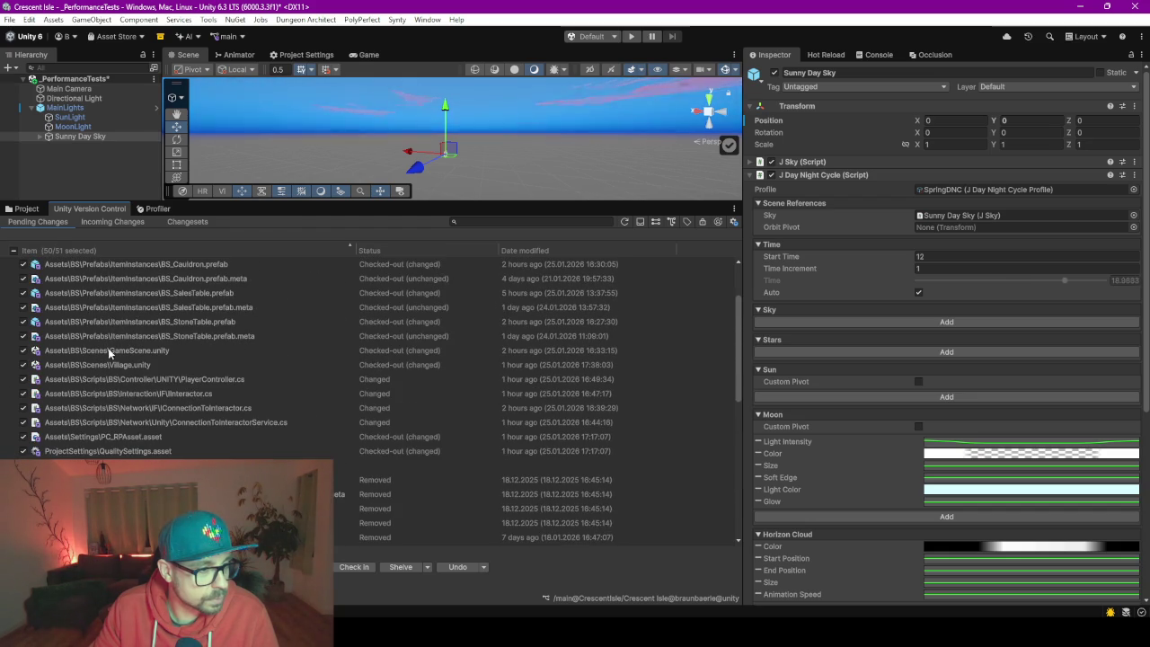
left_click(129, 450)
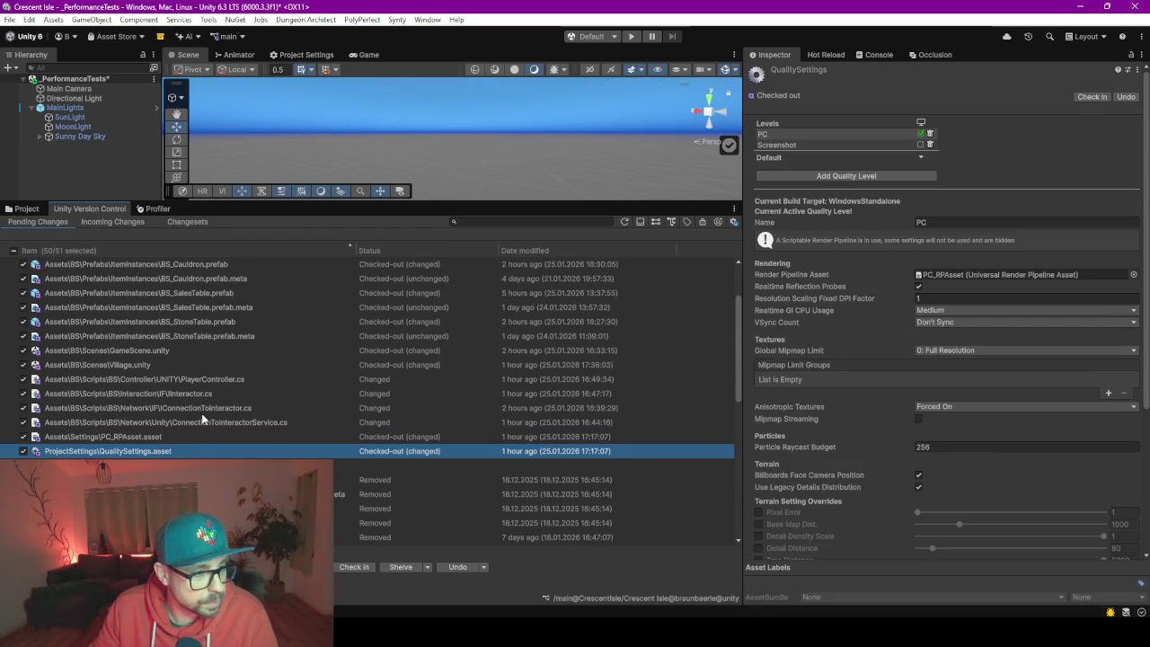
scroll(203, 419, "up", 2)
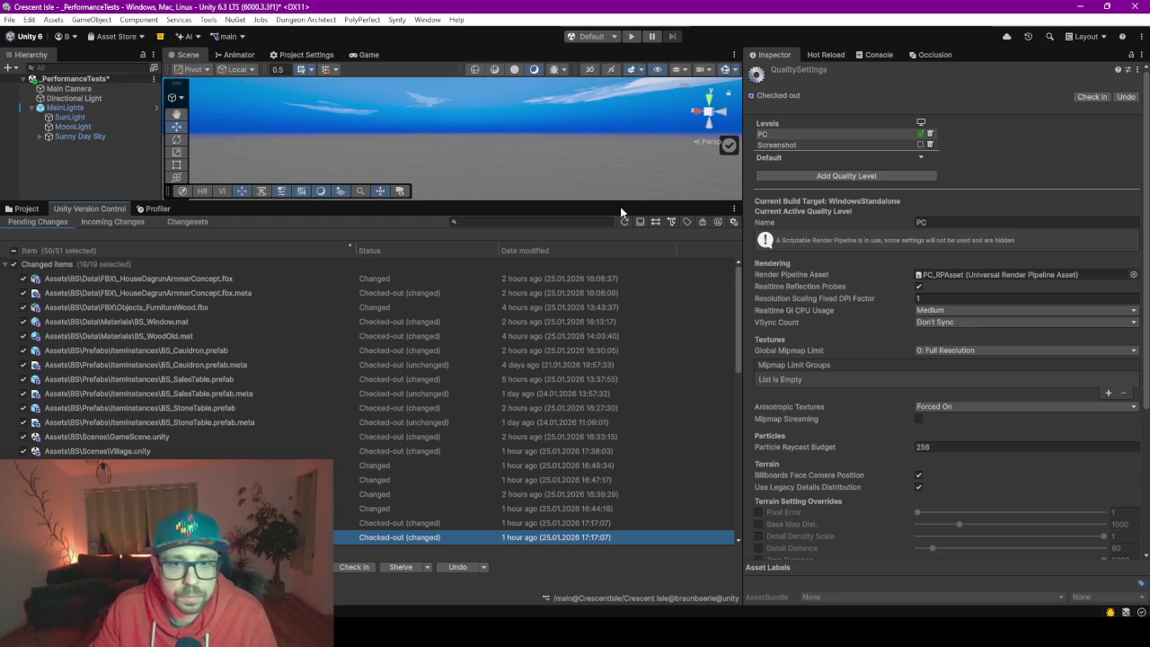
Select Sunny Day Sky and locate its day-night profile from the Project tab.
left_click(72, 149)
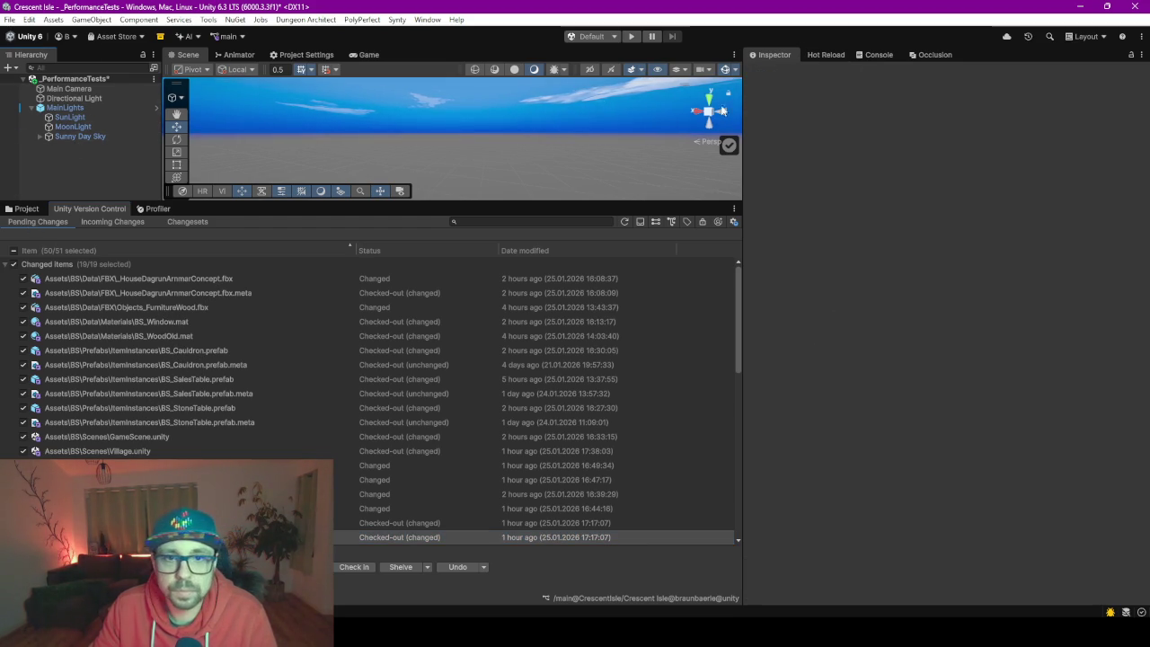
left_click(126, 135)
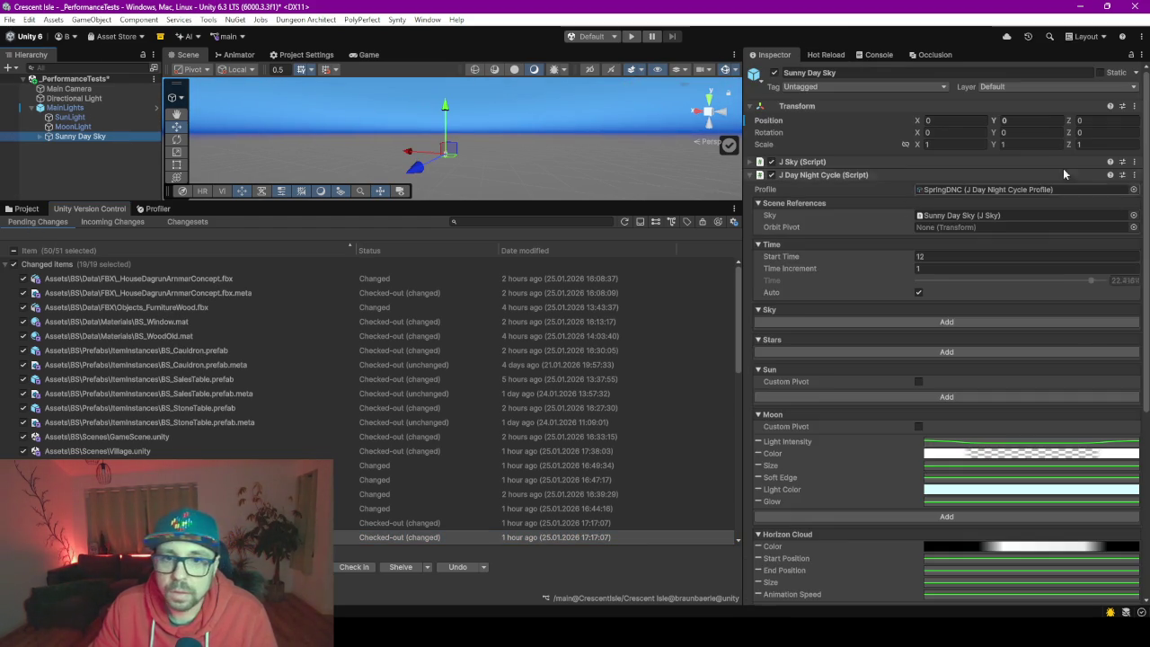
left_click(20, 208)
left_click(854, 190)
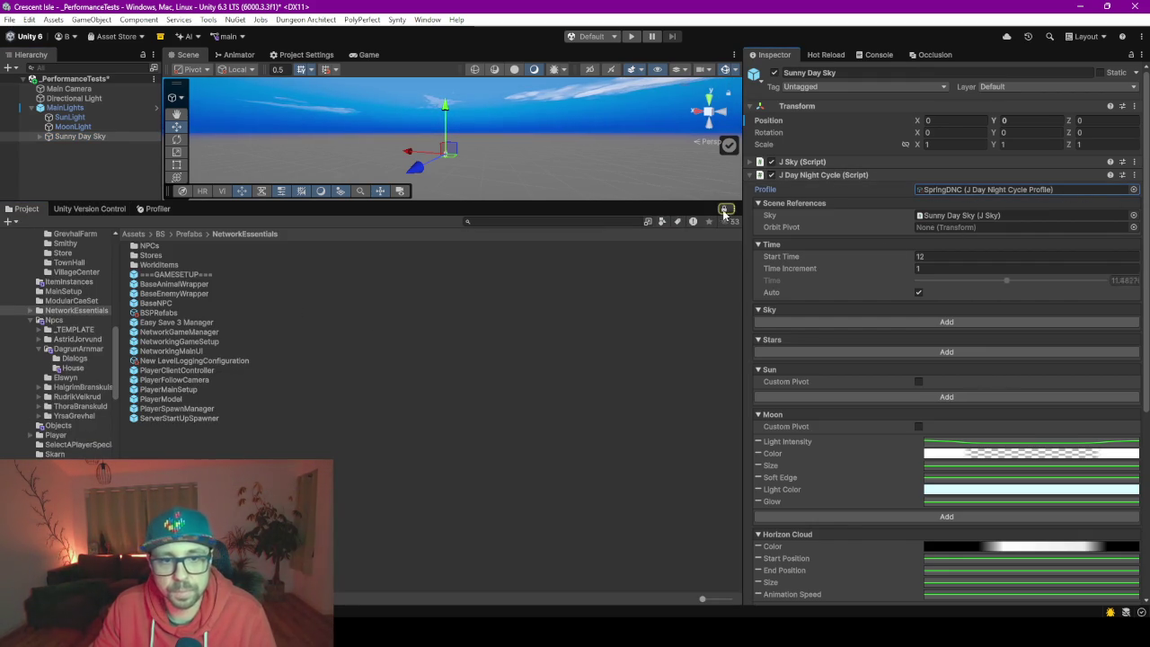
Ping the SpringDNC profile and inspect BaseSkyProfile's Jupiter/Sky and Jupiter/SkyShadow materials.
left_click(961, 189)
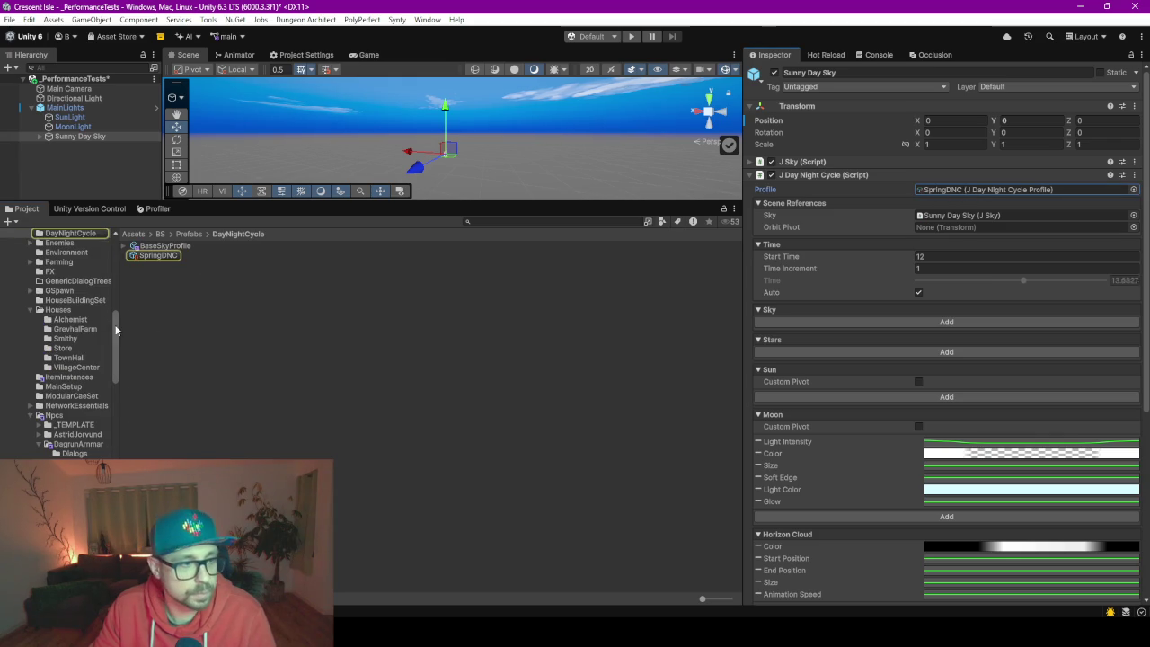
right_click(152, 257)
left_click(139, 281)
left_click(164, 245)
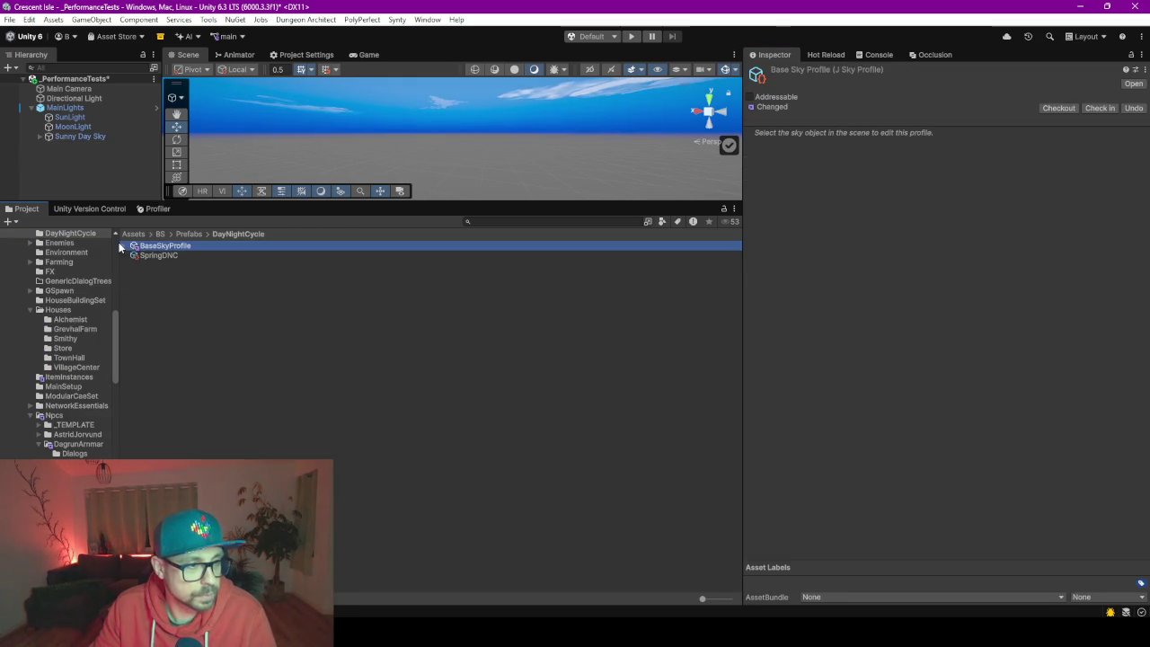
left_click(126, 246)
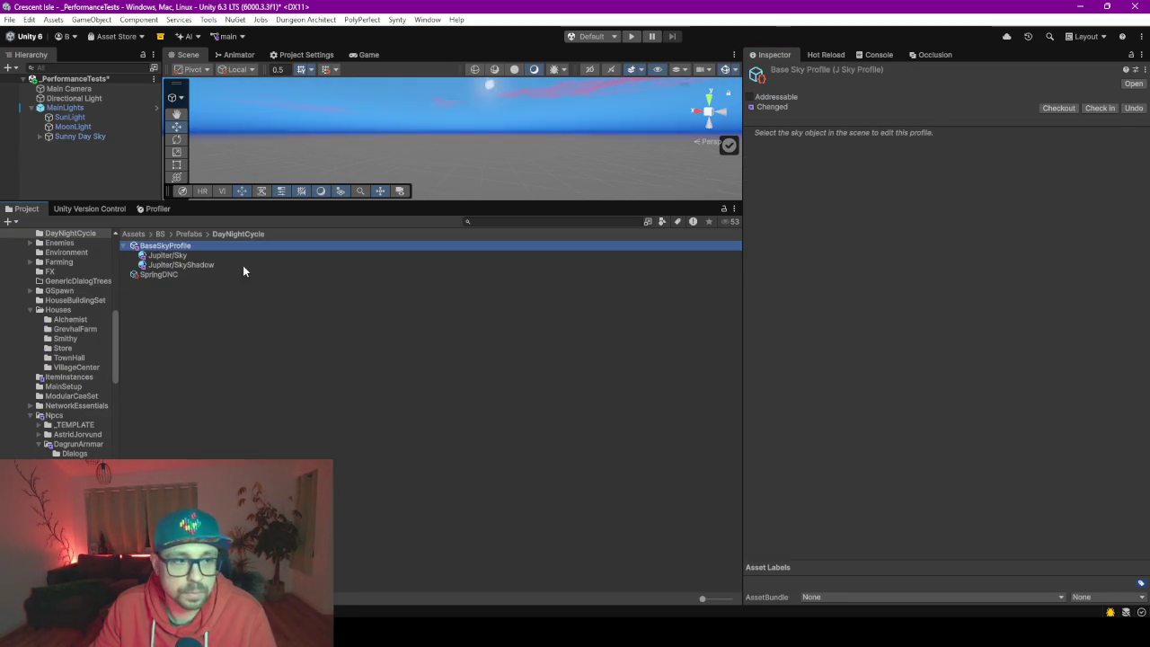
left_click(185, 258)
left_click(185, 266)
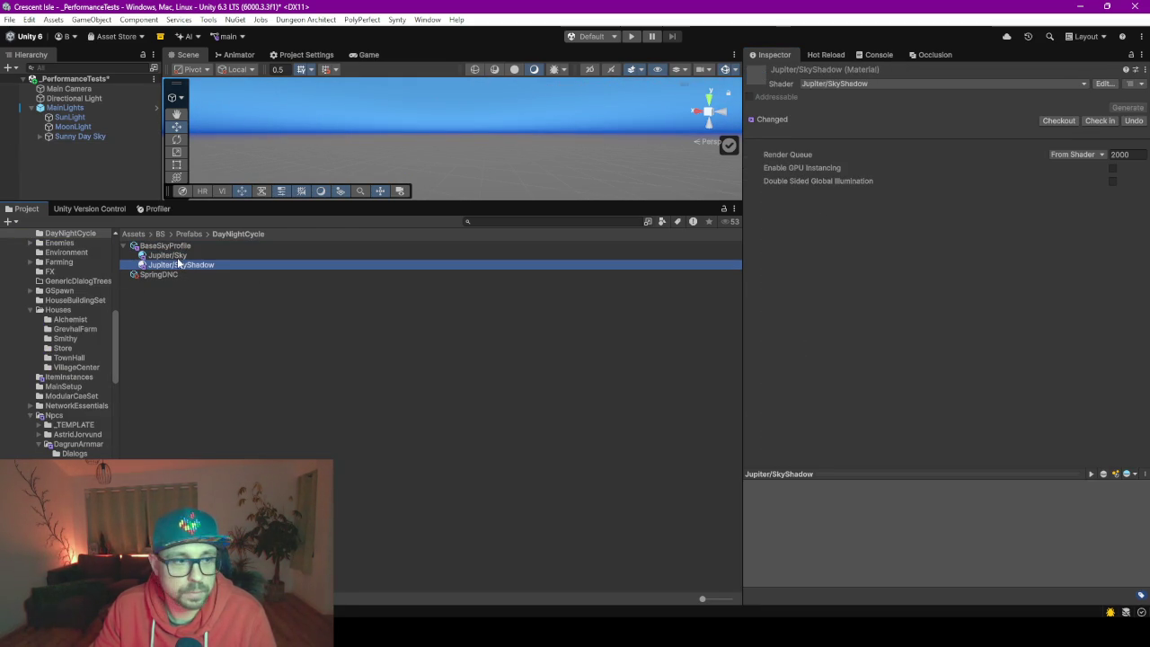
left_click(167, 256)
Undo BaseSkyProfile's pending Unity Version Control changes and confirm the discard.
right_click(179, 241)
left_click(153, 246)
right_click(154, 246)
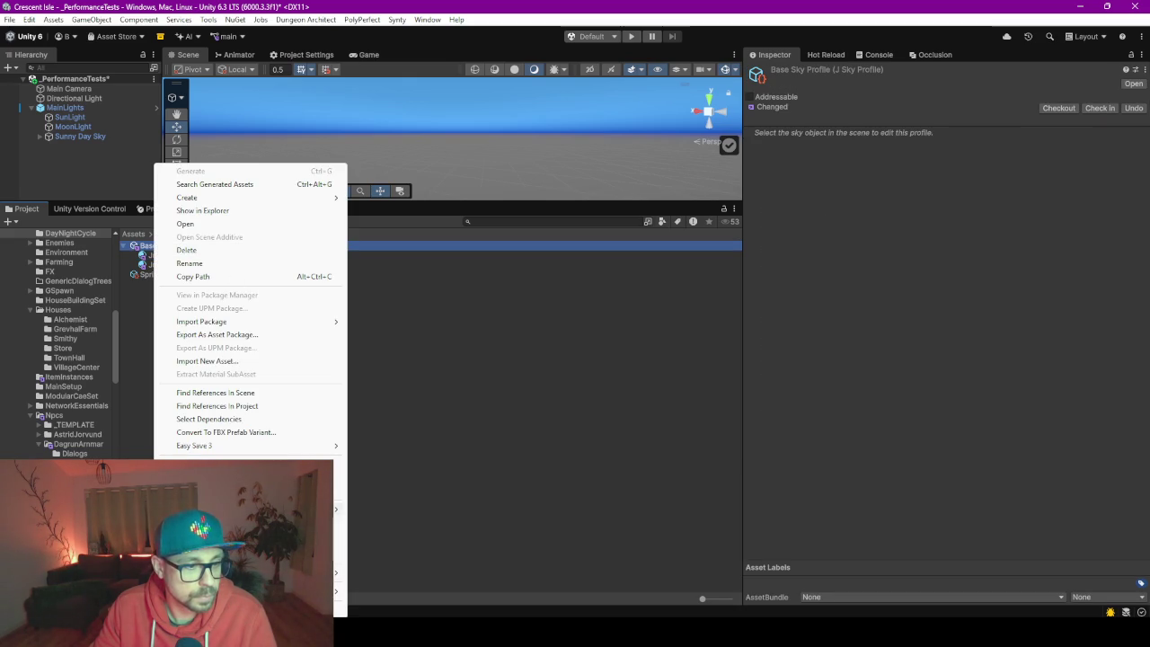
mouse_move(270, 508)
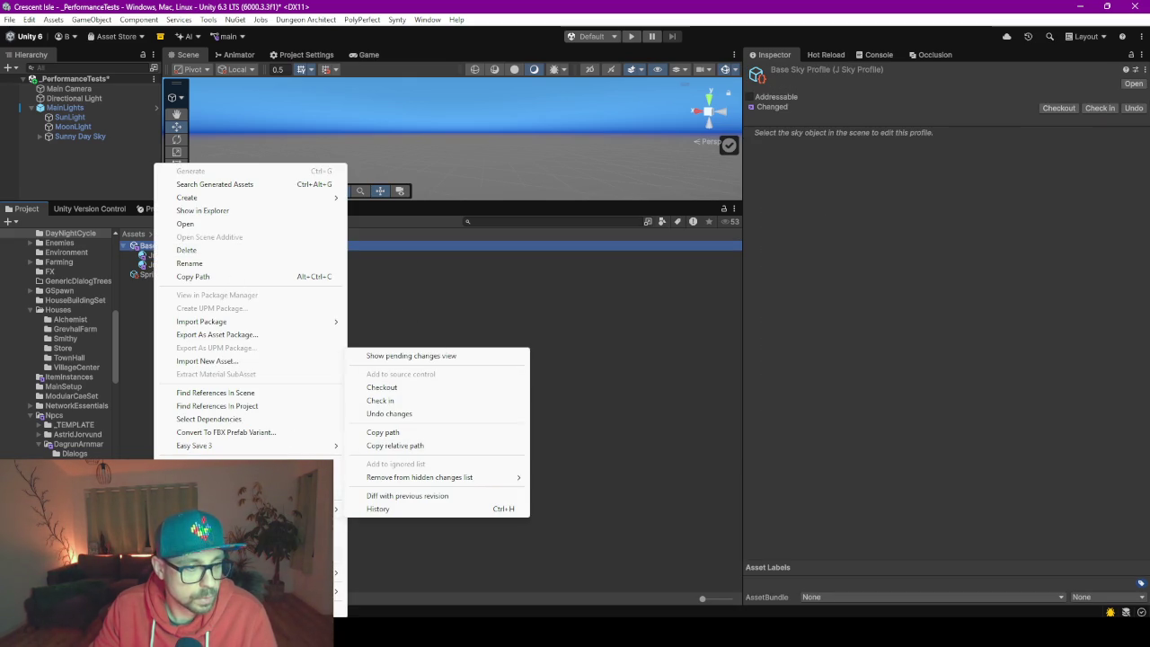
left_click(438, 415)
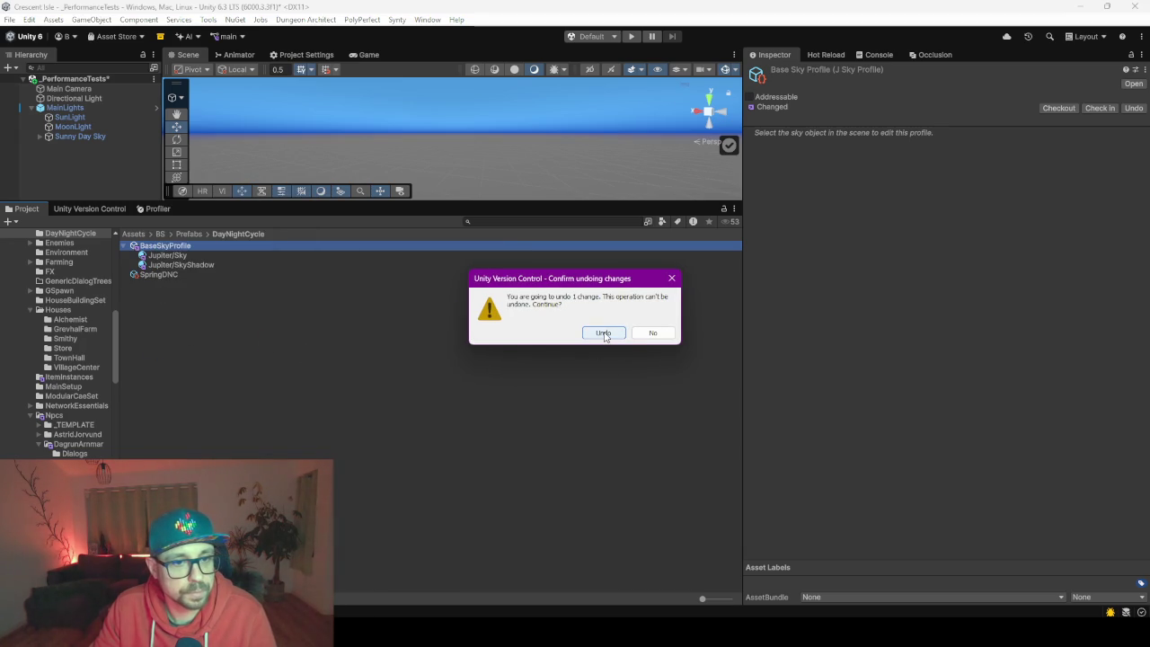
left_click(604, 334)
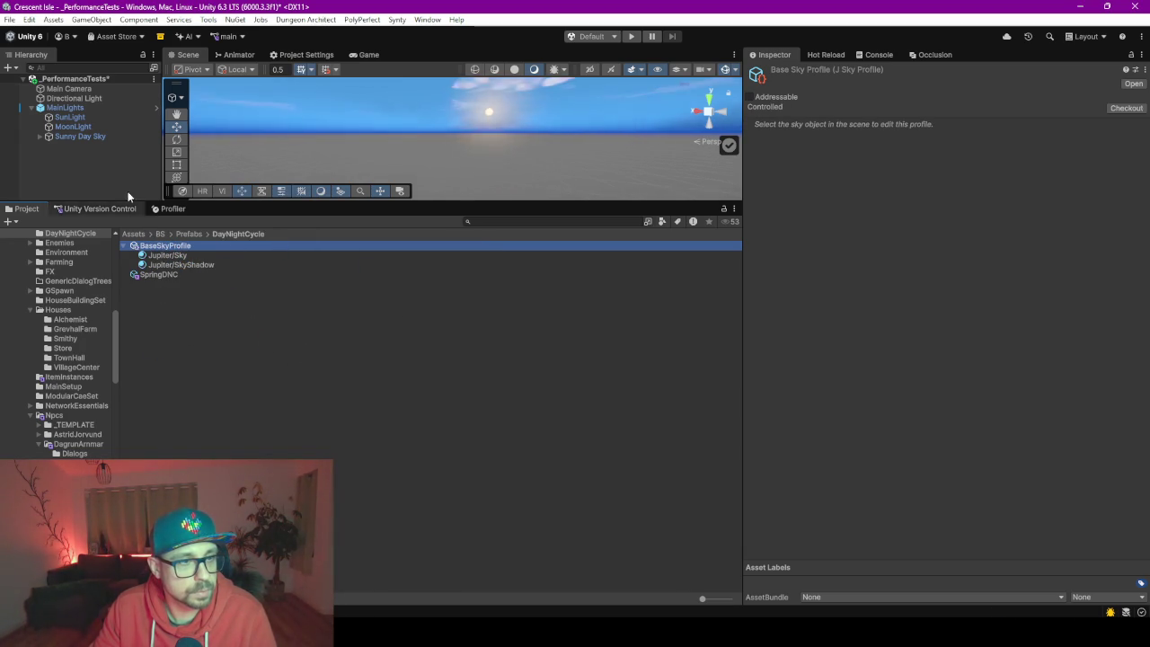
left_click(85, 135)
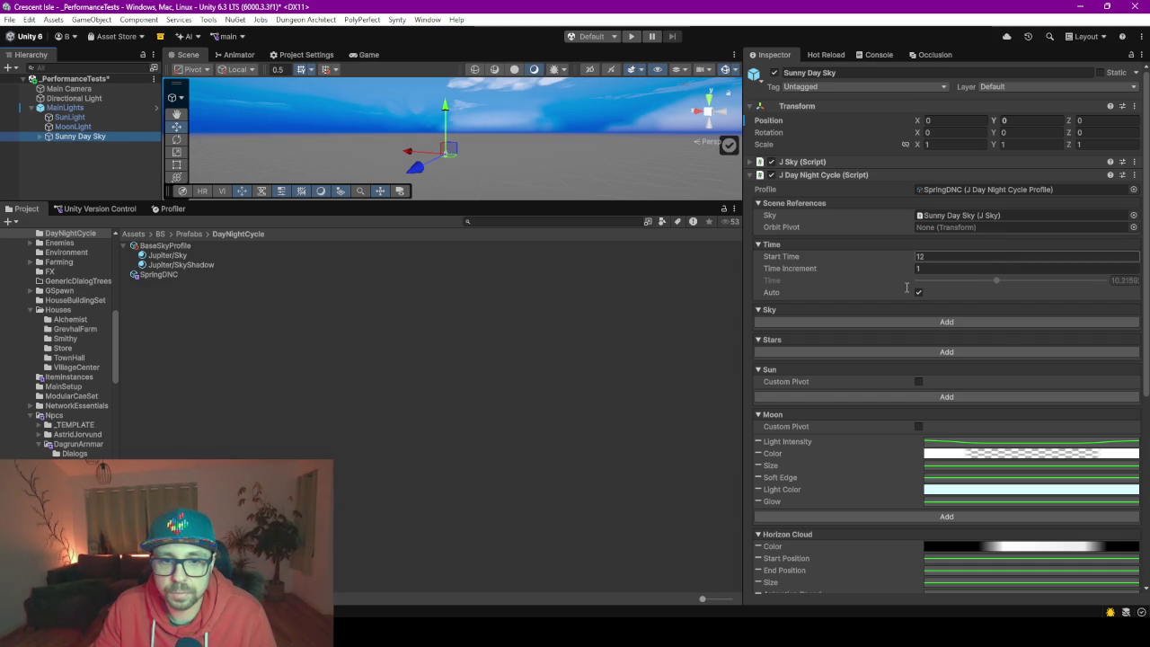
Re-add Sky Color, Horizon Color, Ground Color, Horizon Thickness, Horizon Exponent and Fog Color curves to Sky.
scroll(901, 354, "down", 3)
left_click(853, 224)
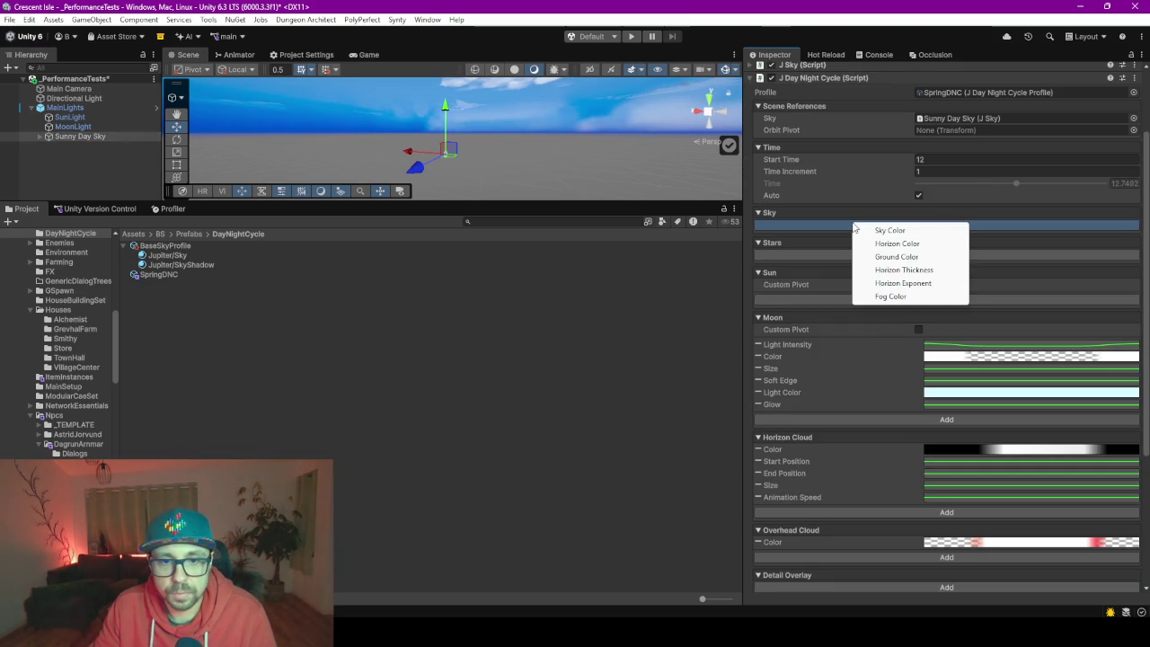
left_click(891, 231)
left_click(843, 242)
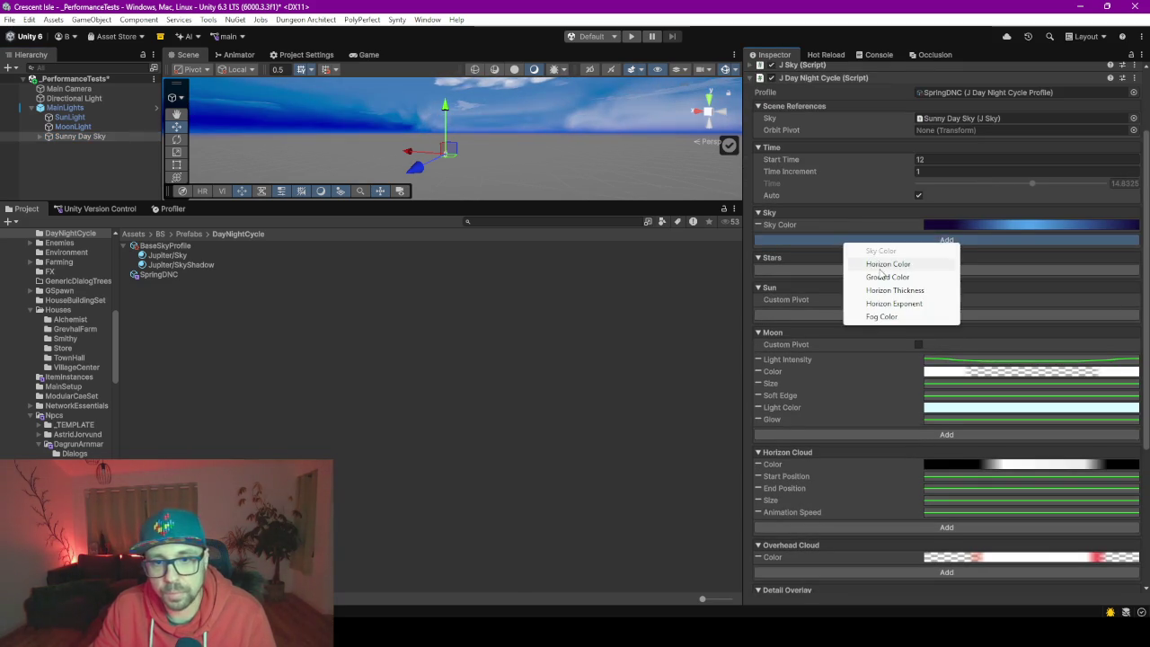
left_click(860, 264)
left_click(855, 252)
left_click(889, 286)
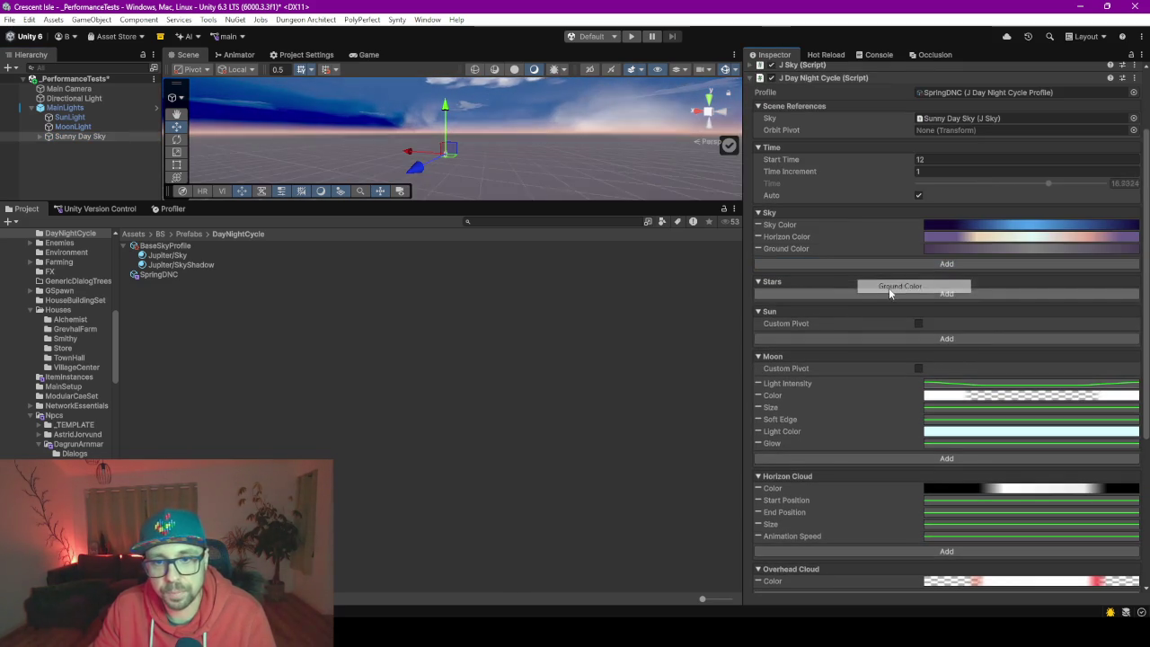
left_click(882, 270)
left_click(925, 307)
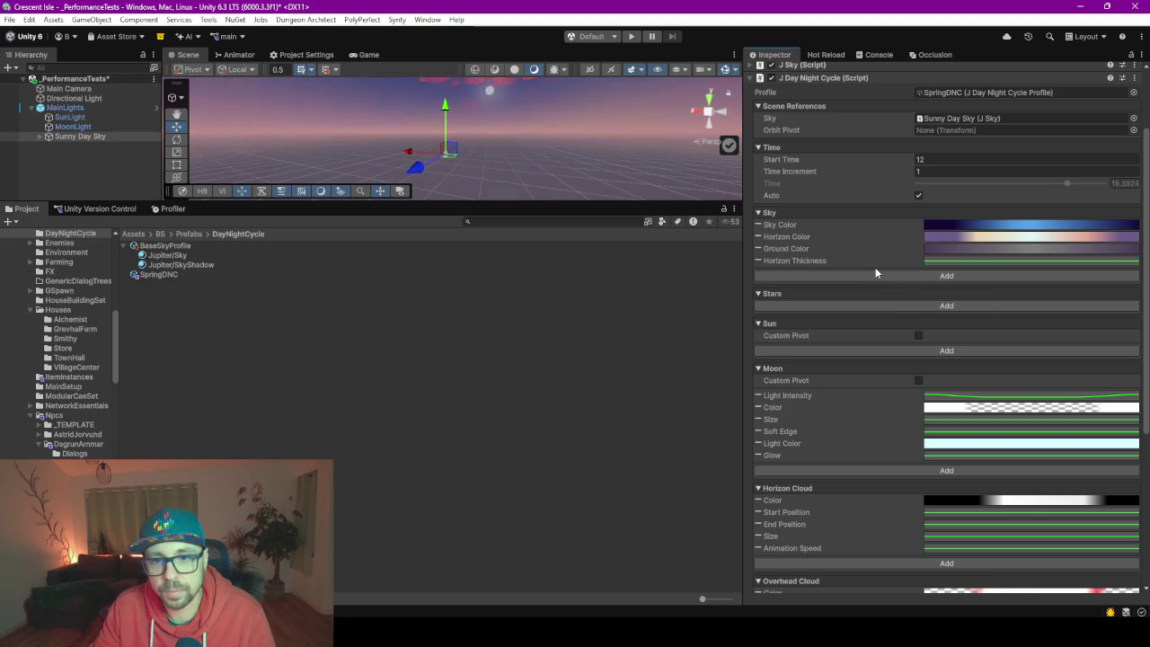
left_click(882, 276)
left_click(909, 333)
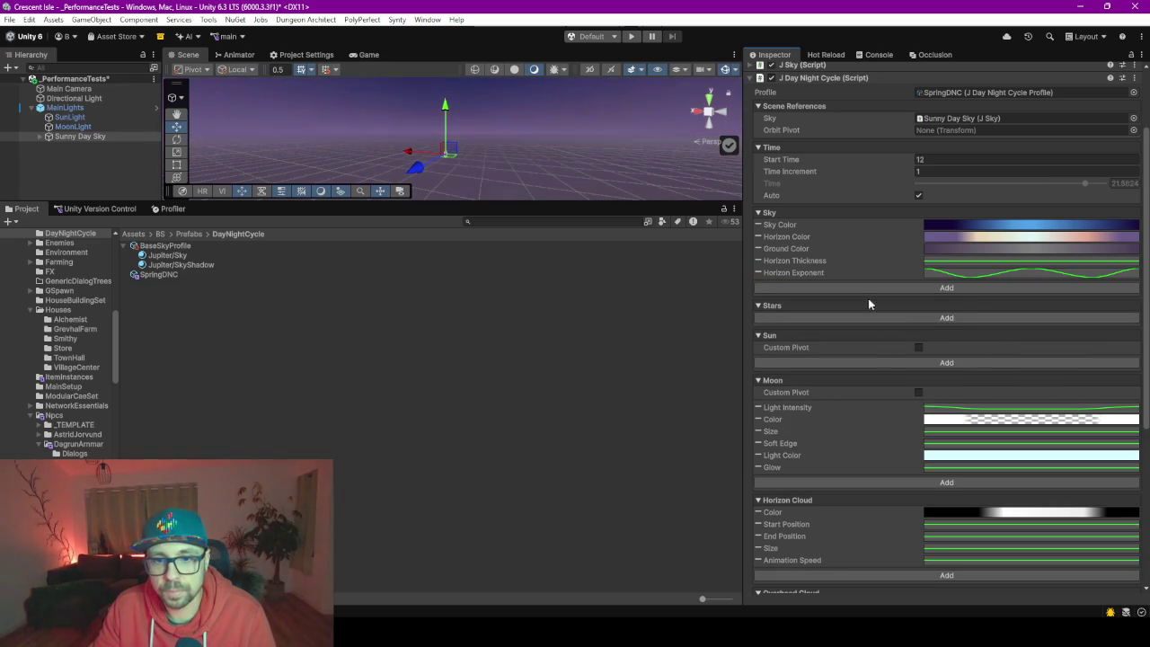
left_click(868, 288)
left_click(896, 359)
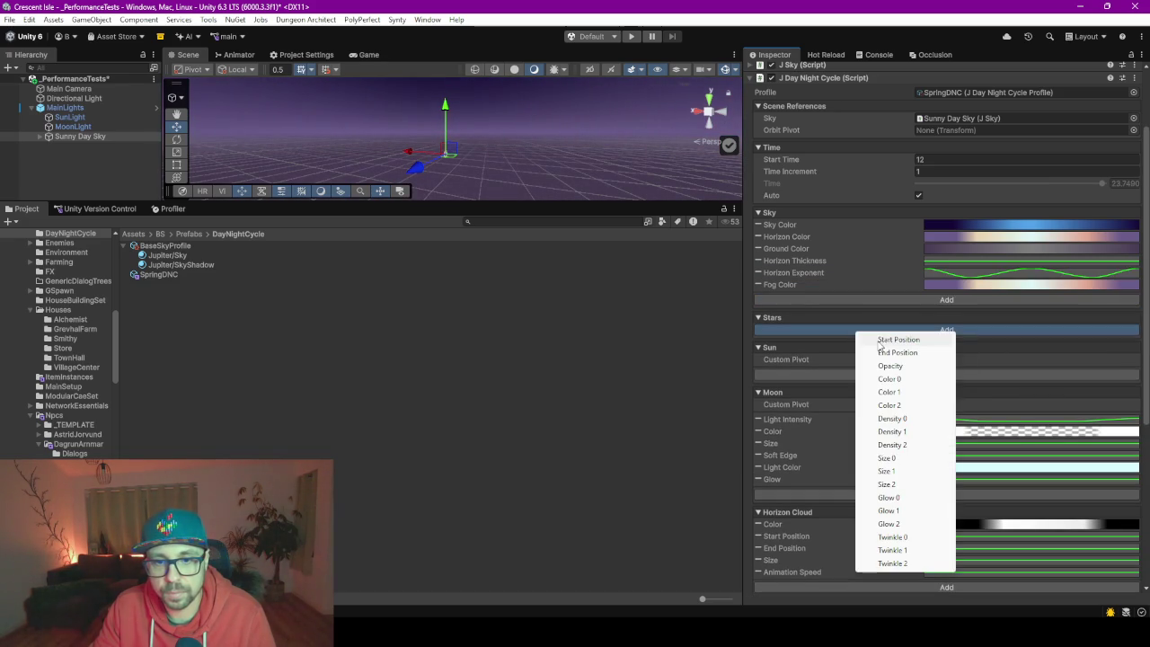
Add Start Position and End Position curves to Stars, then select the SpringDNC profile.
left_click(855, 330)
left_click(890, 341)
left_click(857, 345)
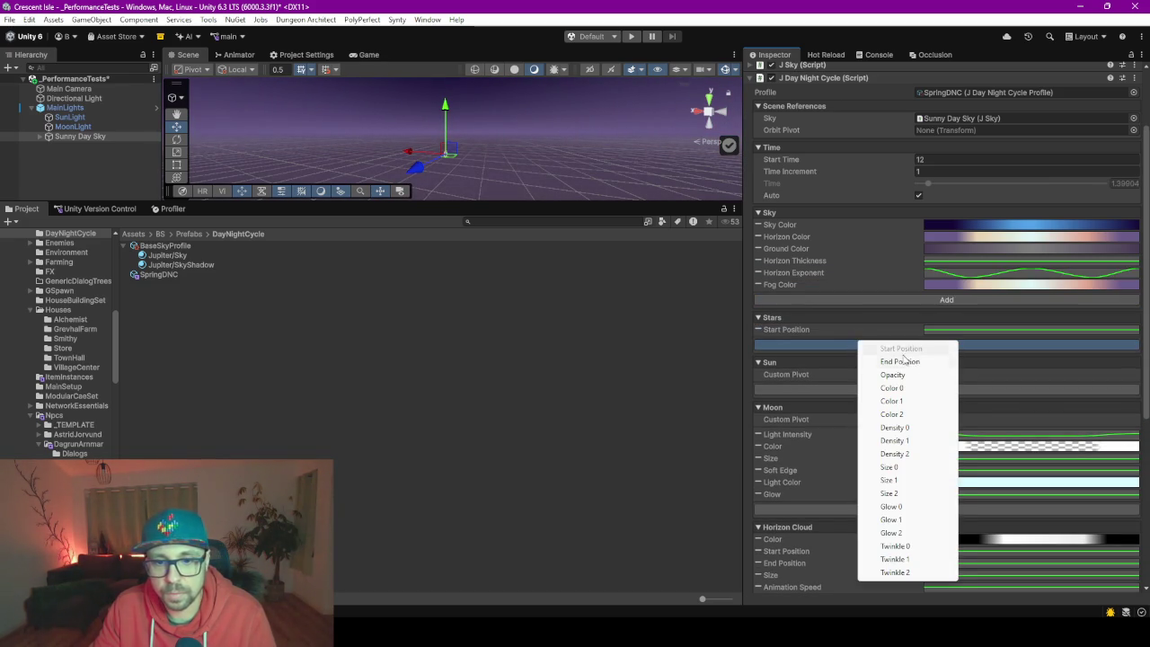
left_click(899, 362)
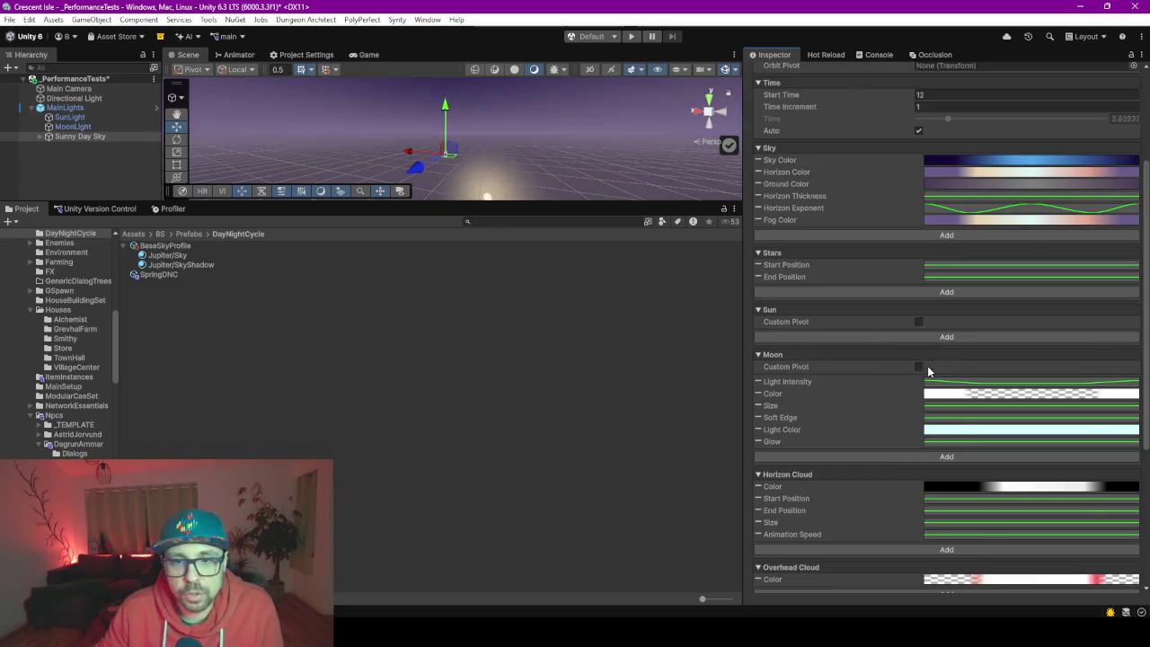
left_click(159, 275)
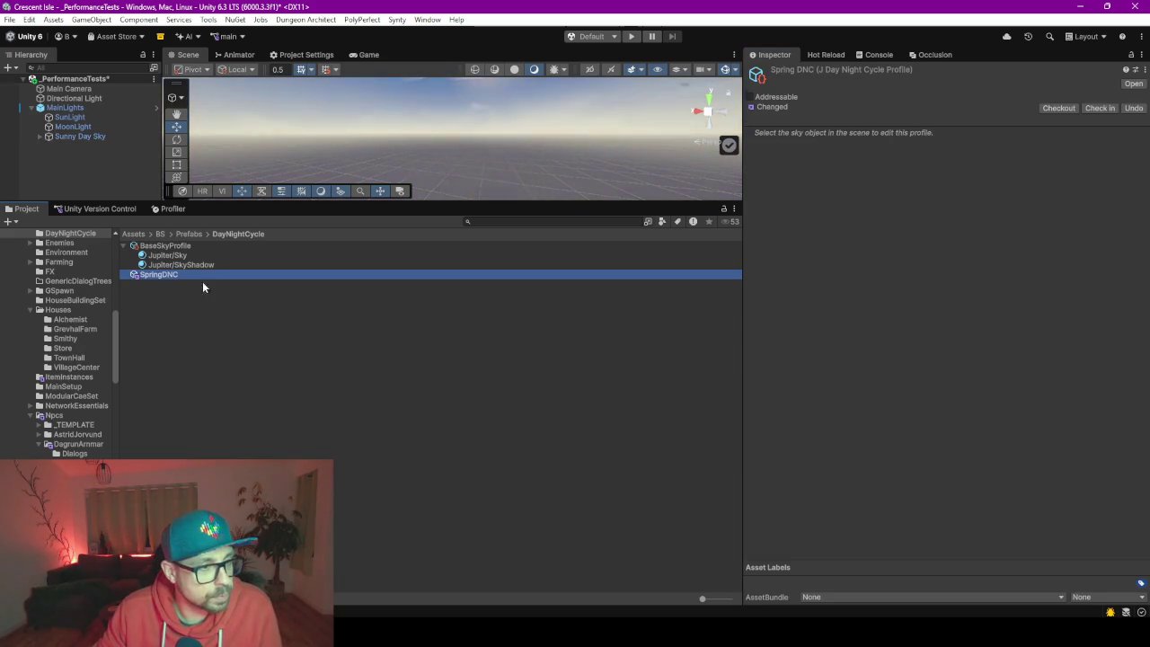
Revert the SpringDNC sky profile's uncommitted version-control changes, then deselect it.
right_click(163, 283)
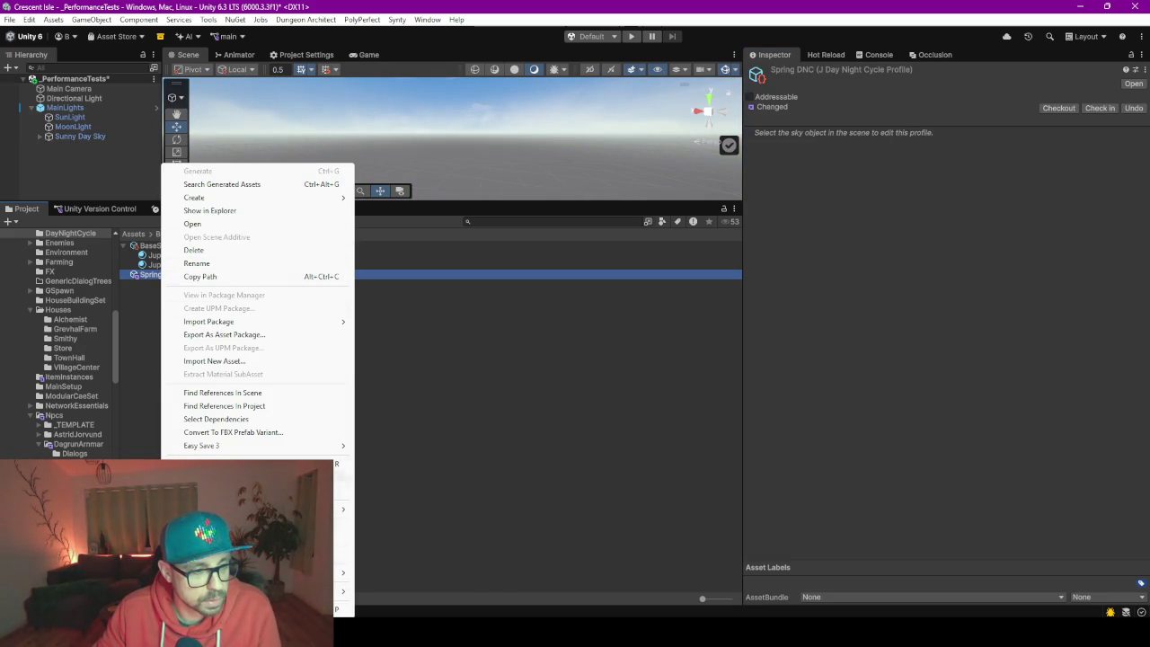
mouse_move(270, 508)
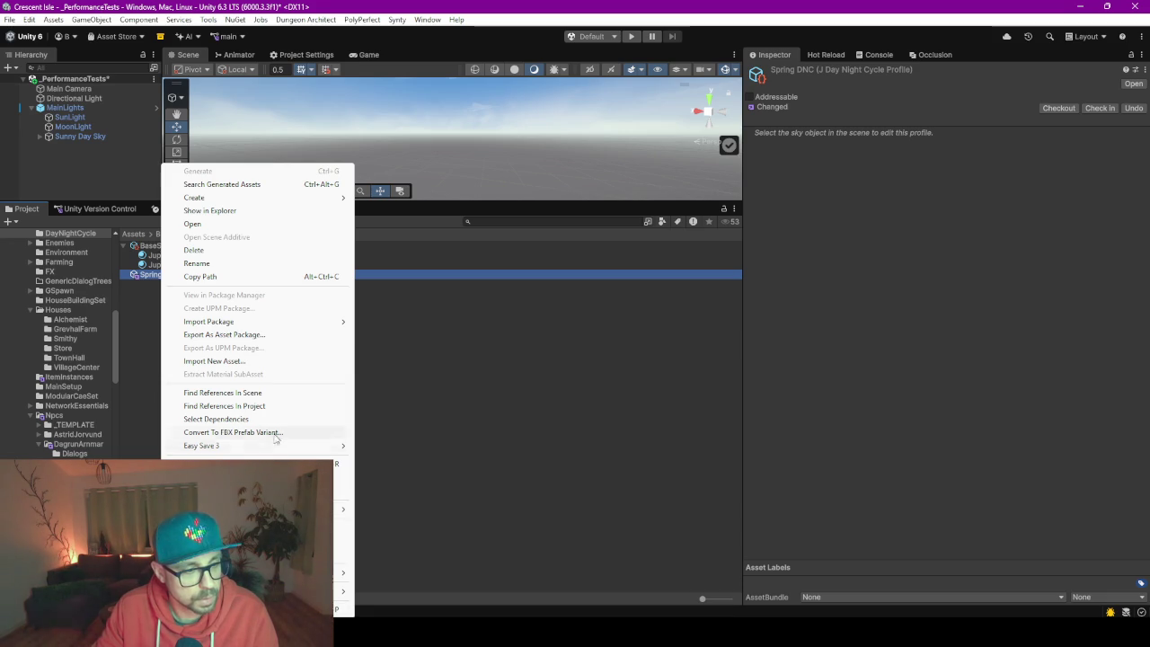
left_click(1135, 108)
left_click(1134, 108)
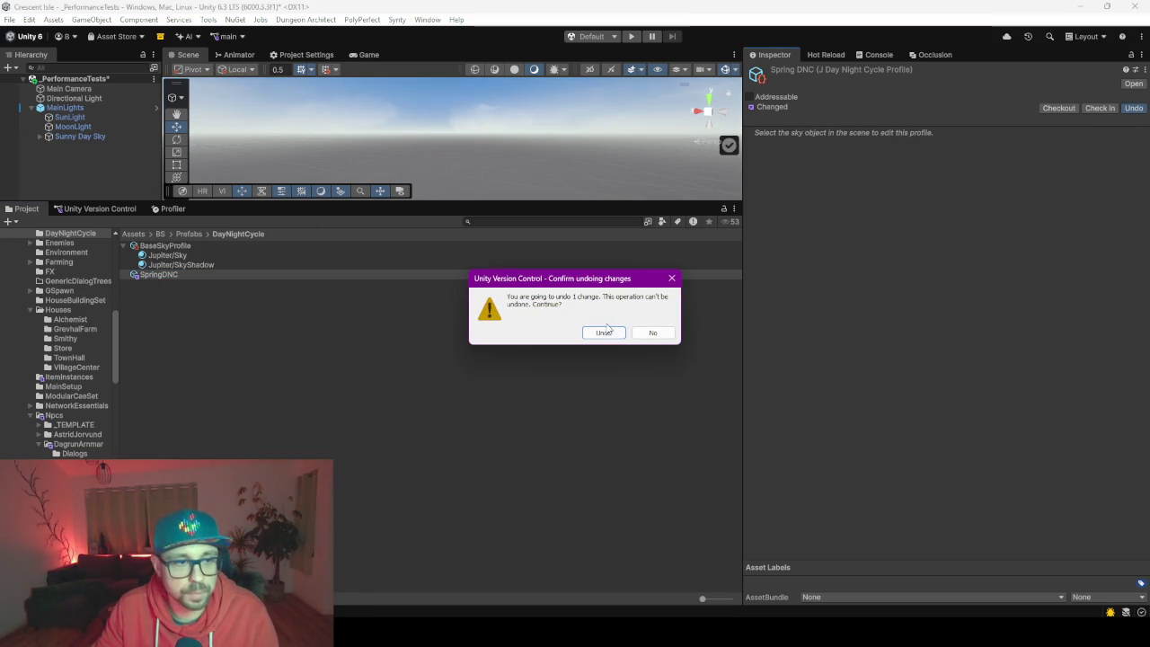
left_click(603, 333)
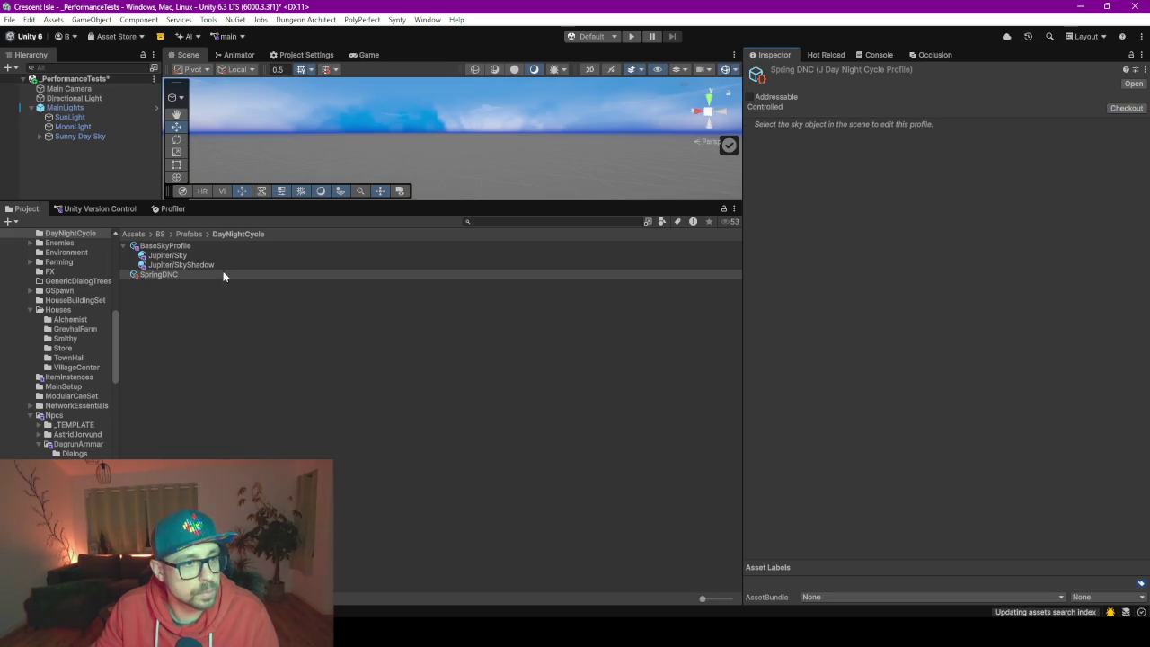
left_click(159, 244)
Select Sunny Day Sky to view its settings, enlarge the Scene view and enter Play mode.
left_click(155, 279)
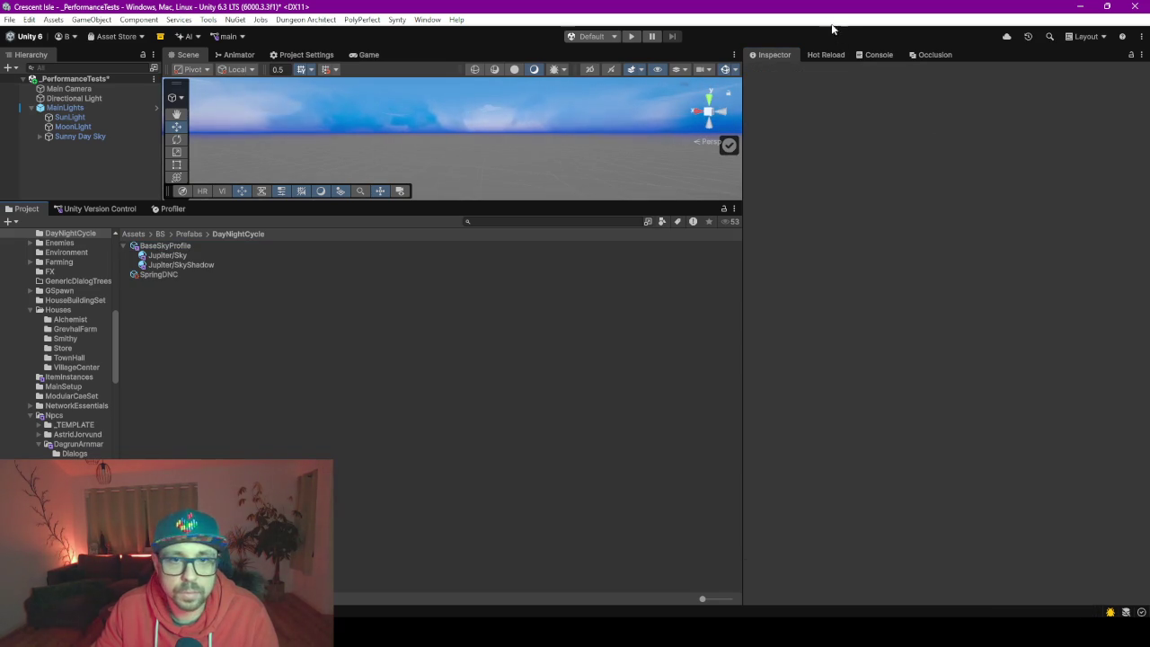
left_click(80, 136)
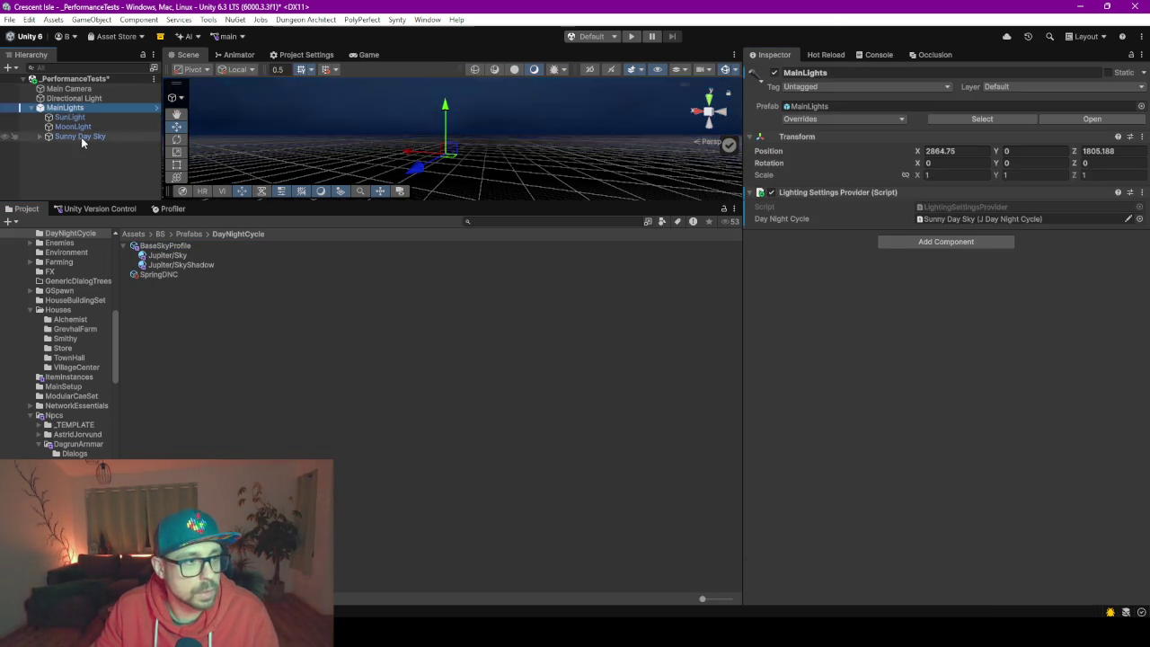
scroll(836, 291, "down", 5)
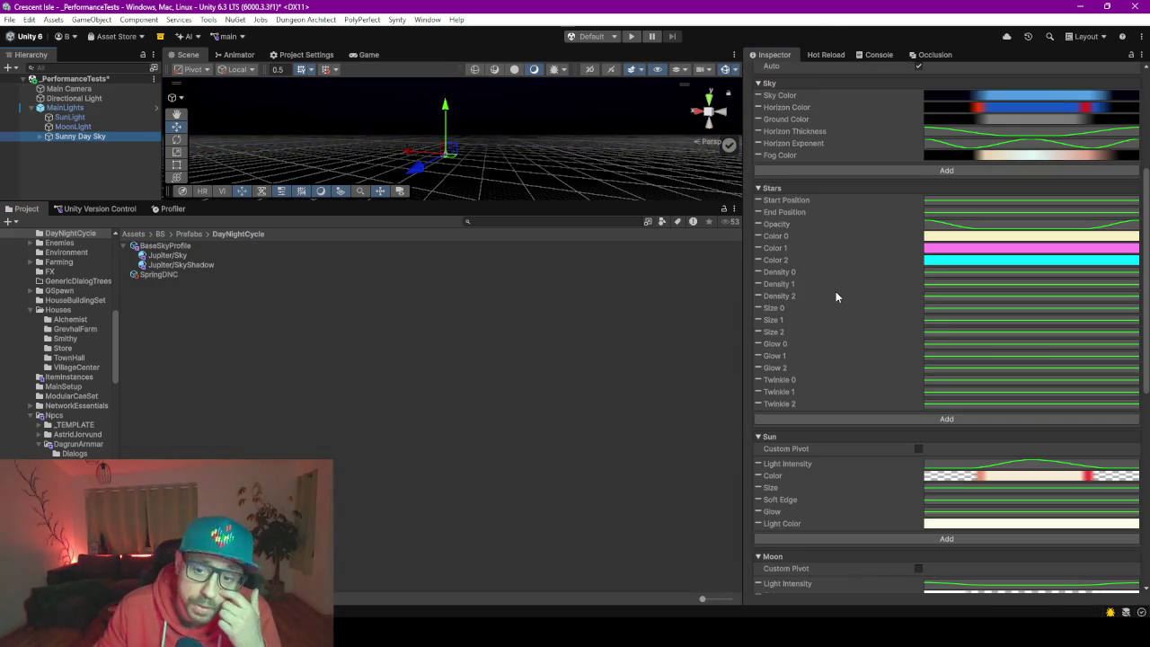
scroll(836, 291, "down", 4)
scroll(836, 298, "up", 10)
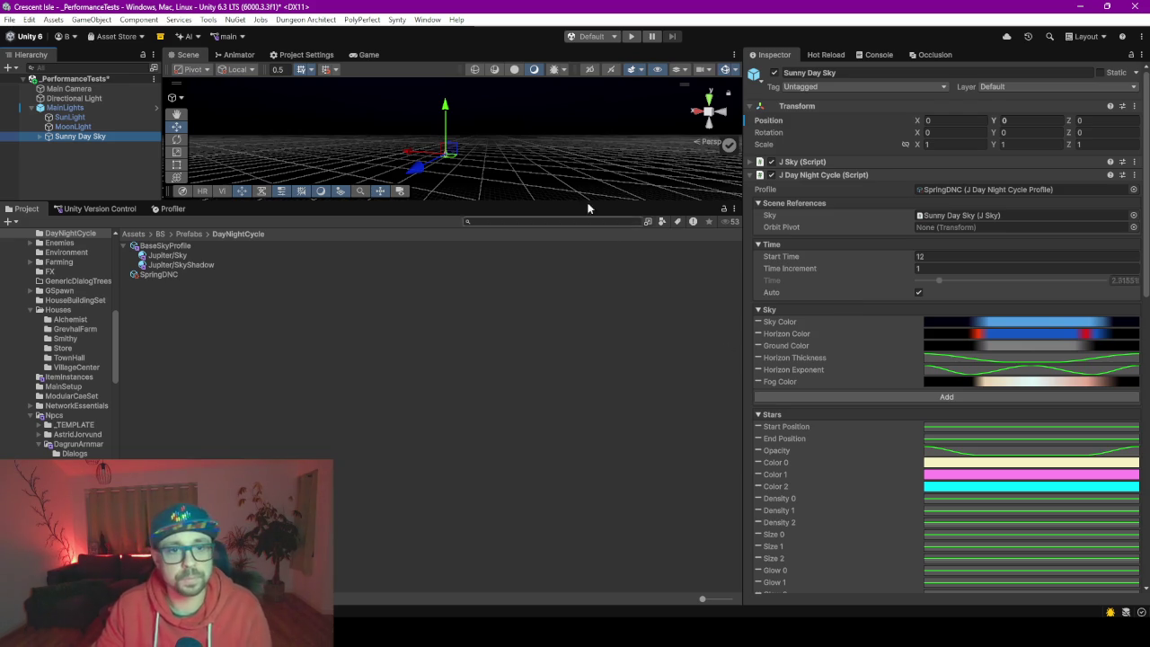
left_click_drag(538, 205, 544, 372)
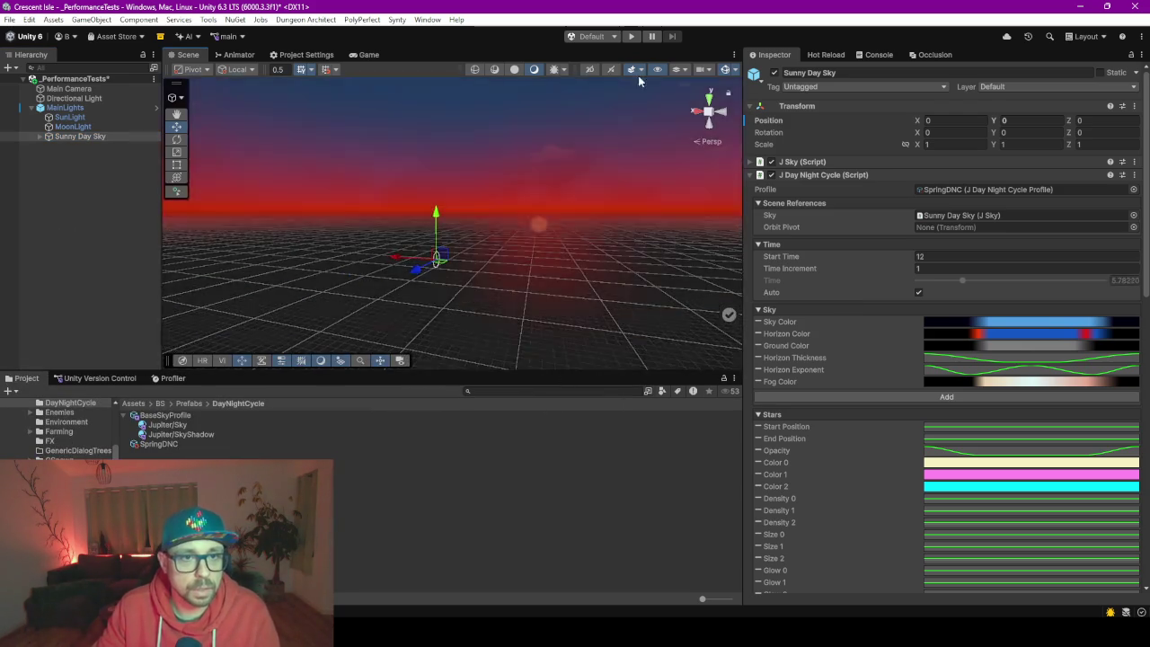
left_click(630, 37)
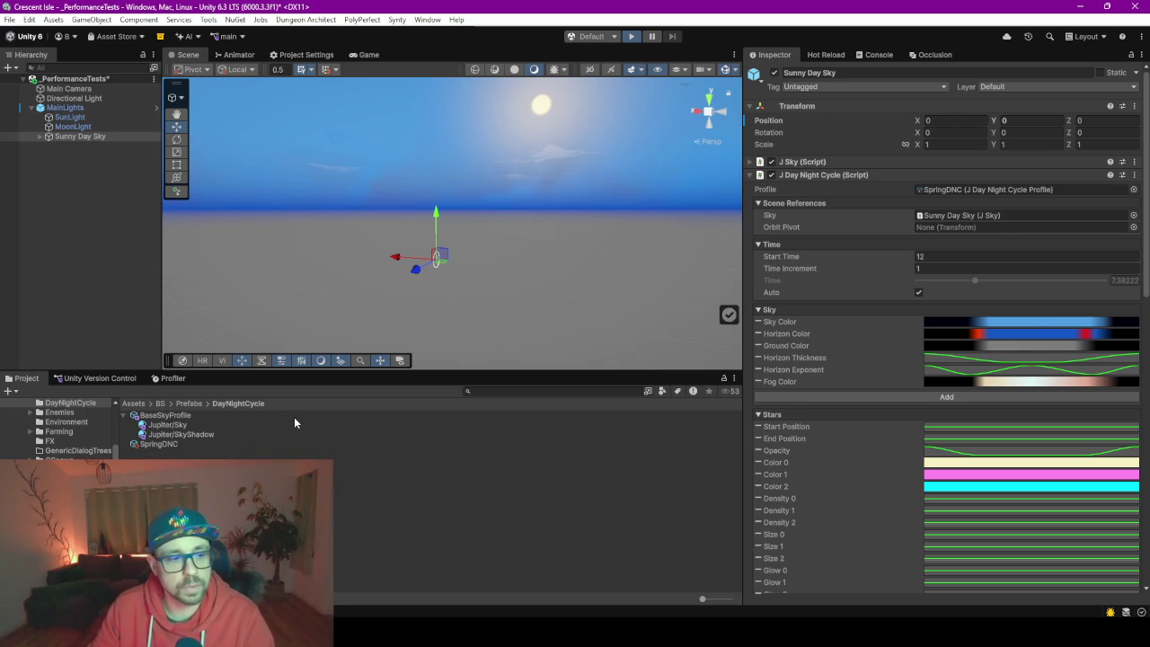
Run the scene with the Profiler showing, switching MainLights off and back on to compare FPS.
key("ctrl+p")
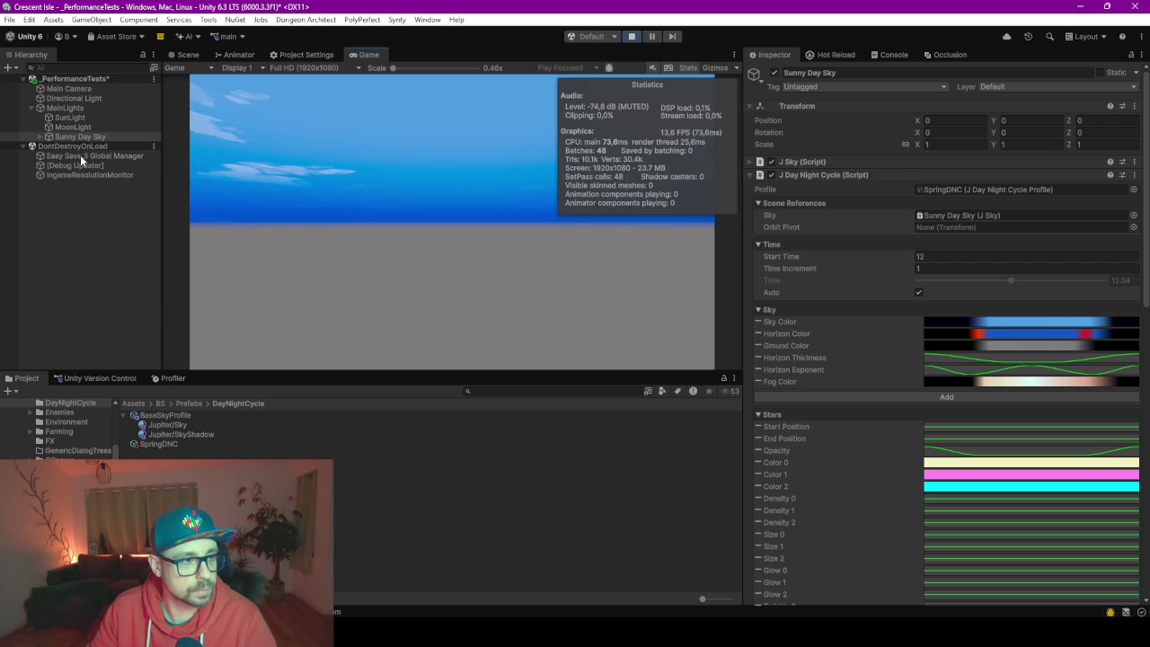
left_click(172, 379)
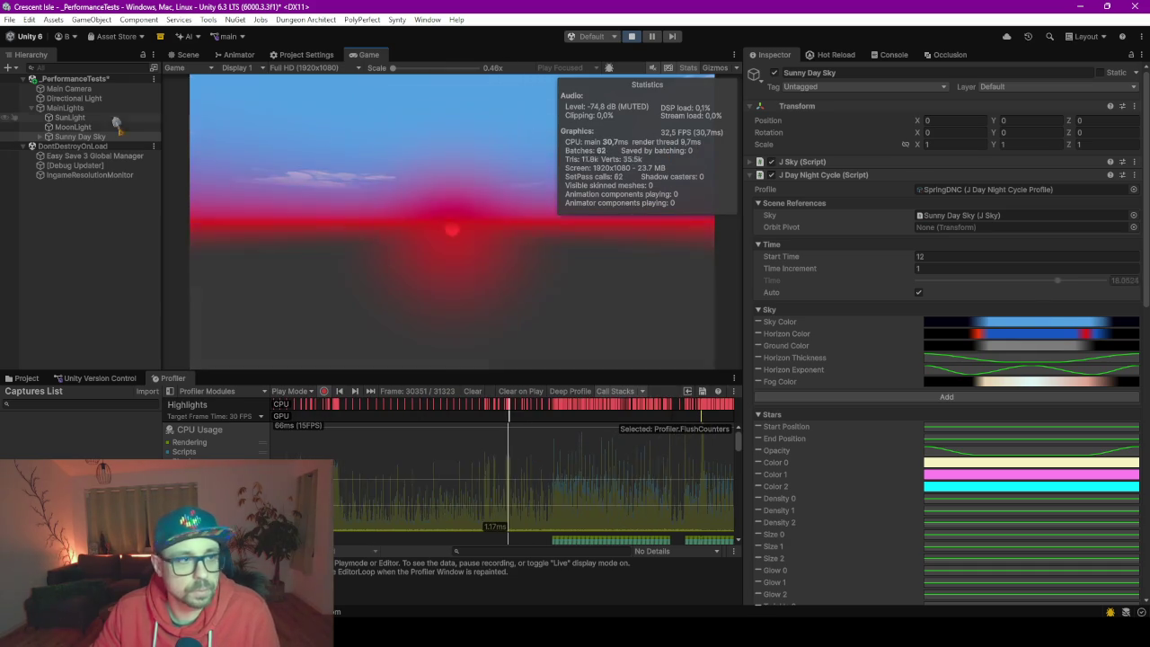
left_click(67, 108)
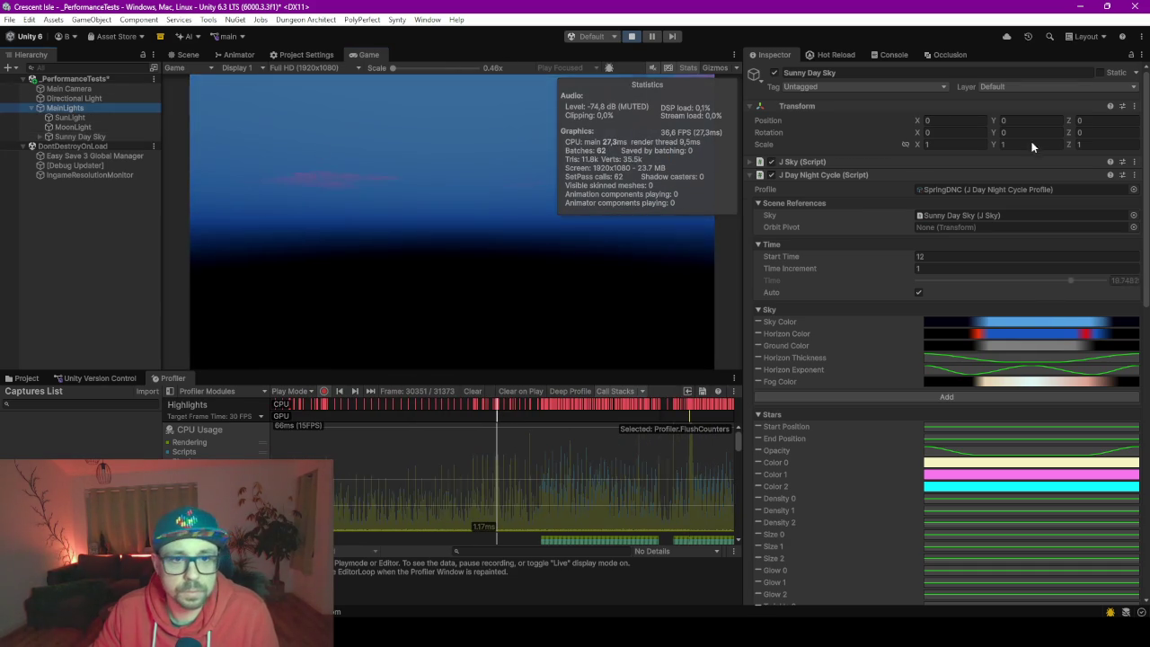
left_click(776, 73)
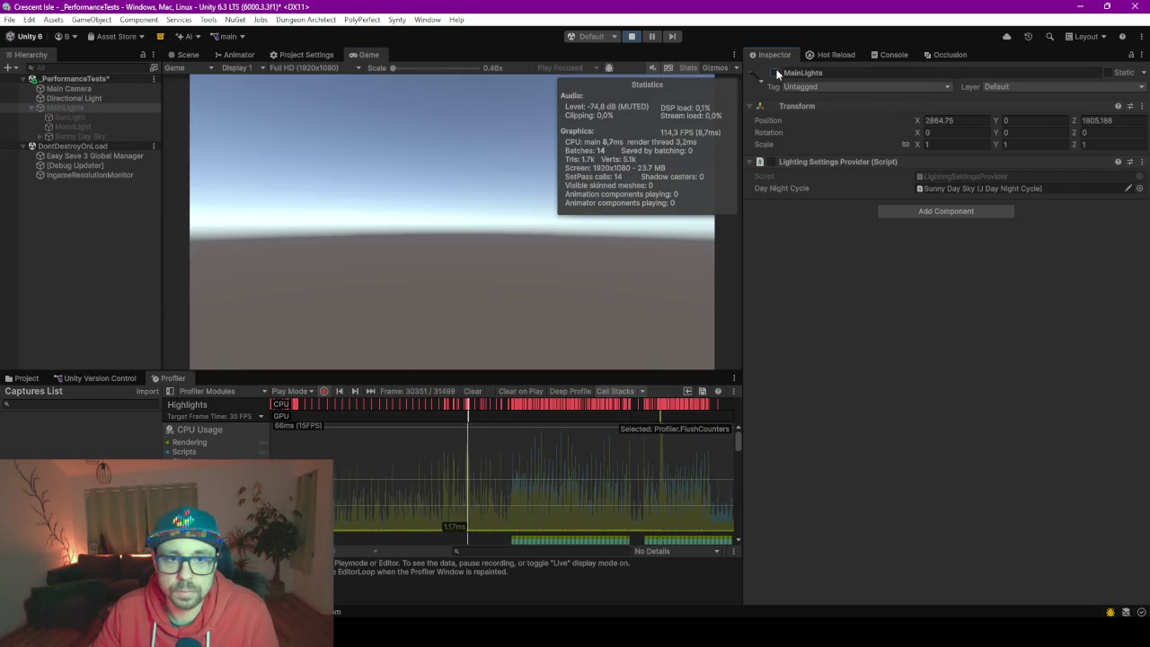
left_click(775, 73)
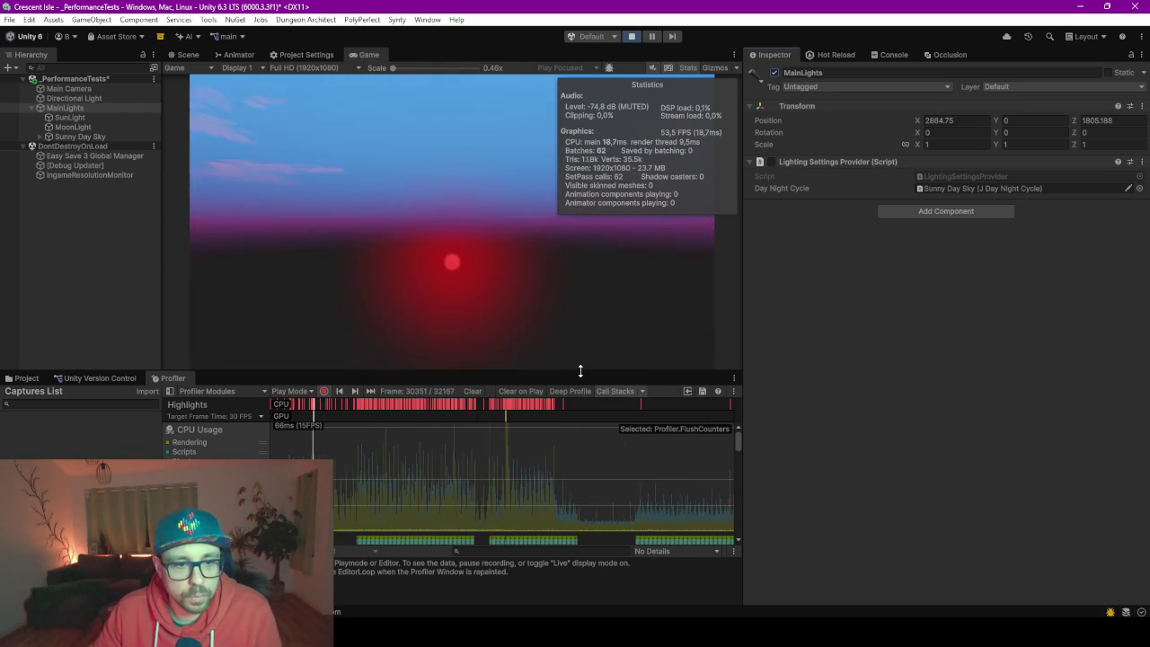
Enlarge the Profiler panel and pause on a single recorded frame.
left_click_drag(577, 373, 576, 258)
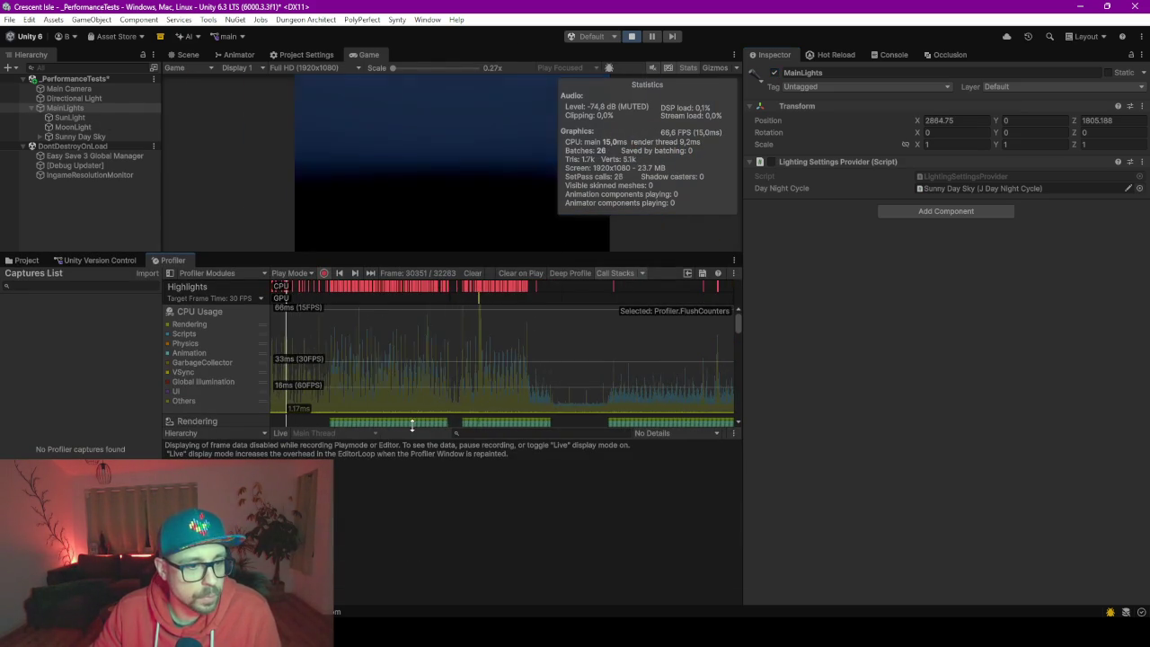
left_click_drag(395, 432, 395, 529)
scroll(420, 385, "down", 3)
scroll(419, 382, "down", 3)
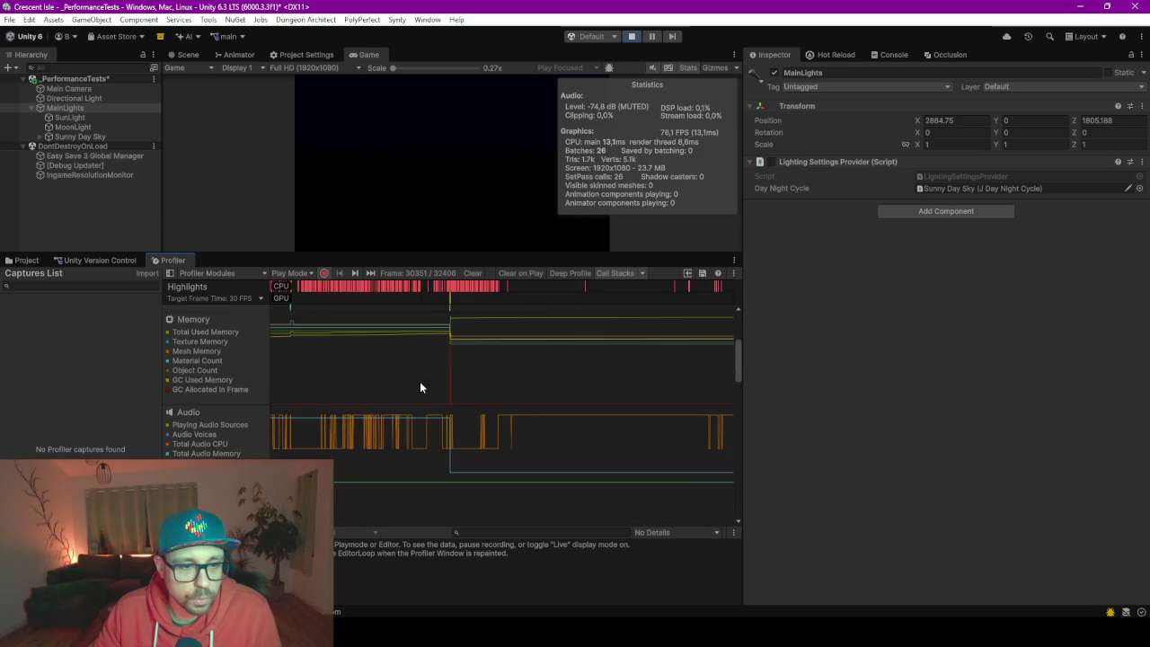
left_click(575, 367)
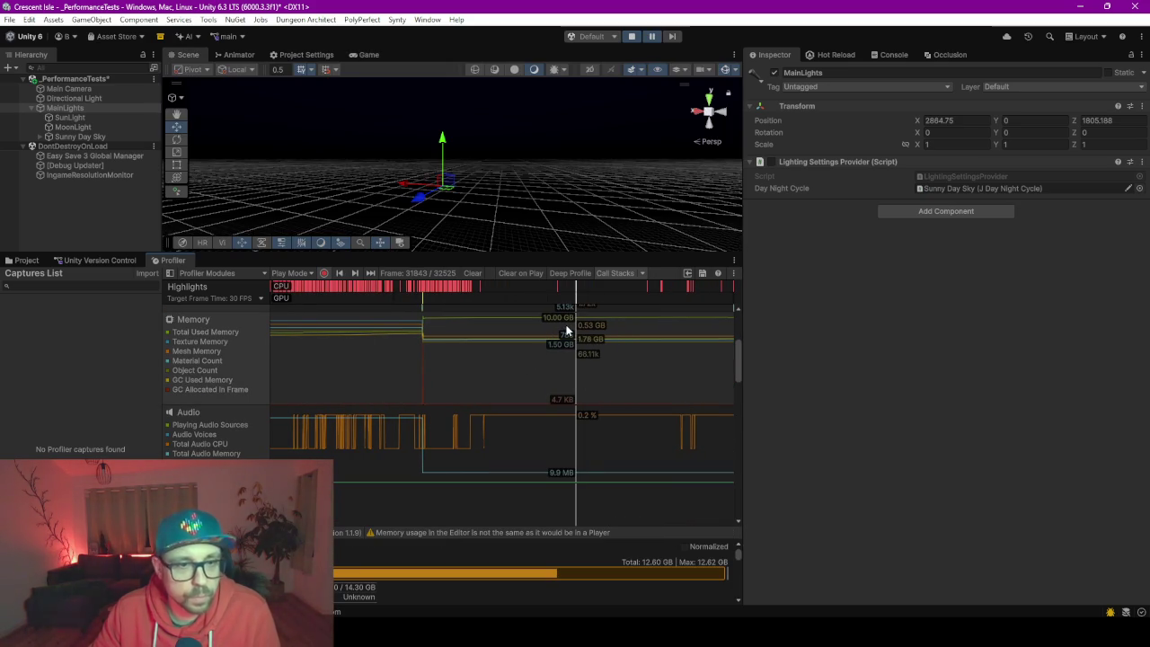
Scroll through that frame's module figures, then enlarge the Scene view and deselect MainLights.
mouse_move(572, 297)
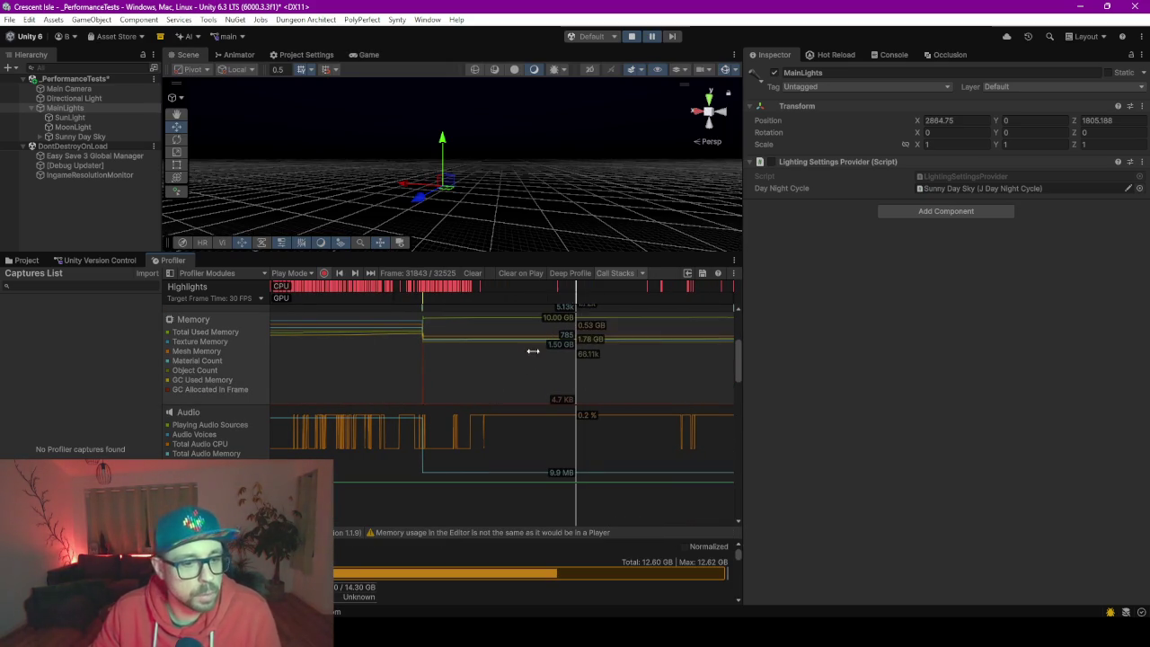
scroll(473, 407, "down", 10)
scroll(477, 396, "up", 10)
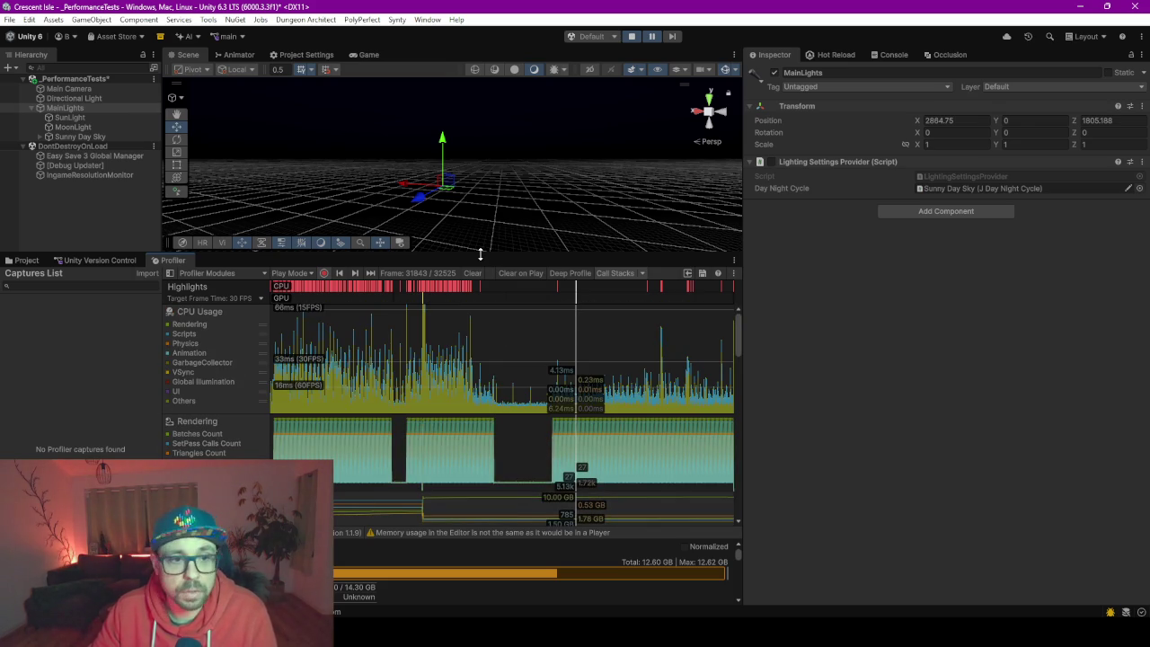
left_click_drag(481, 254, 481, 387)
left_click(75, 314)
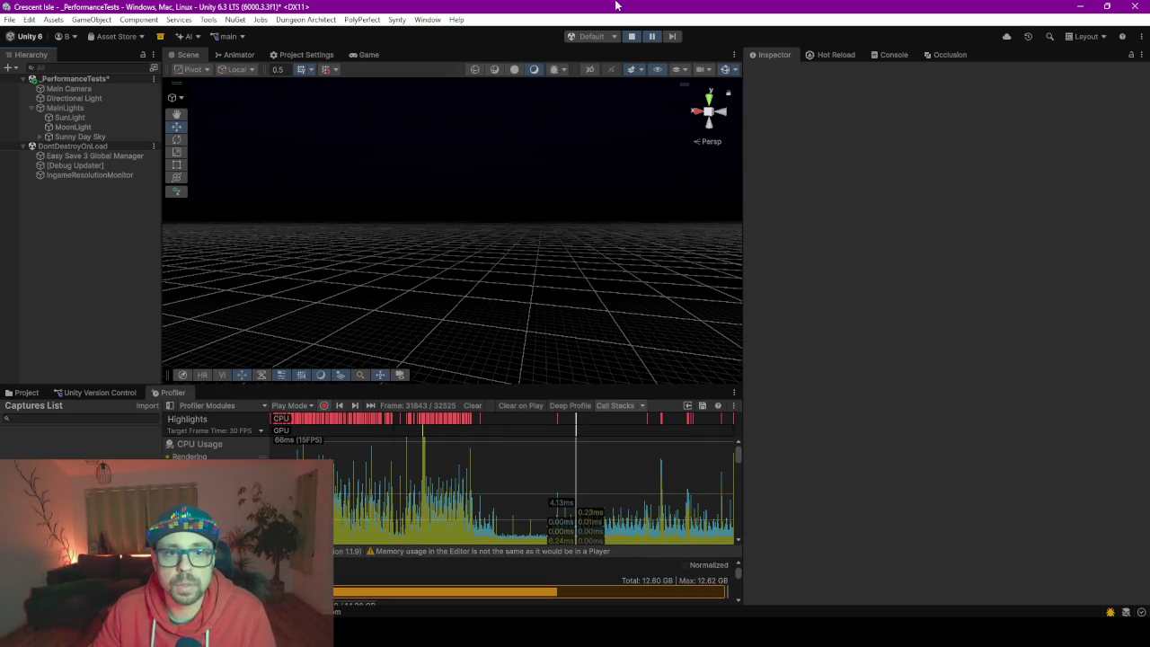
Switch to the Game view and stop Play mode.
key("ctrl+2")
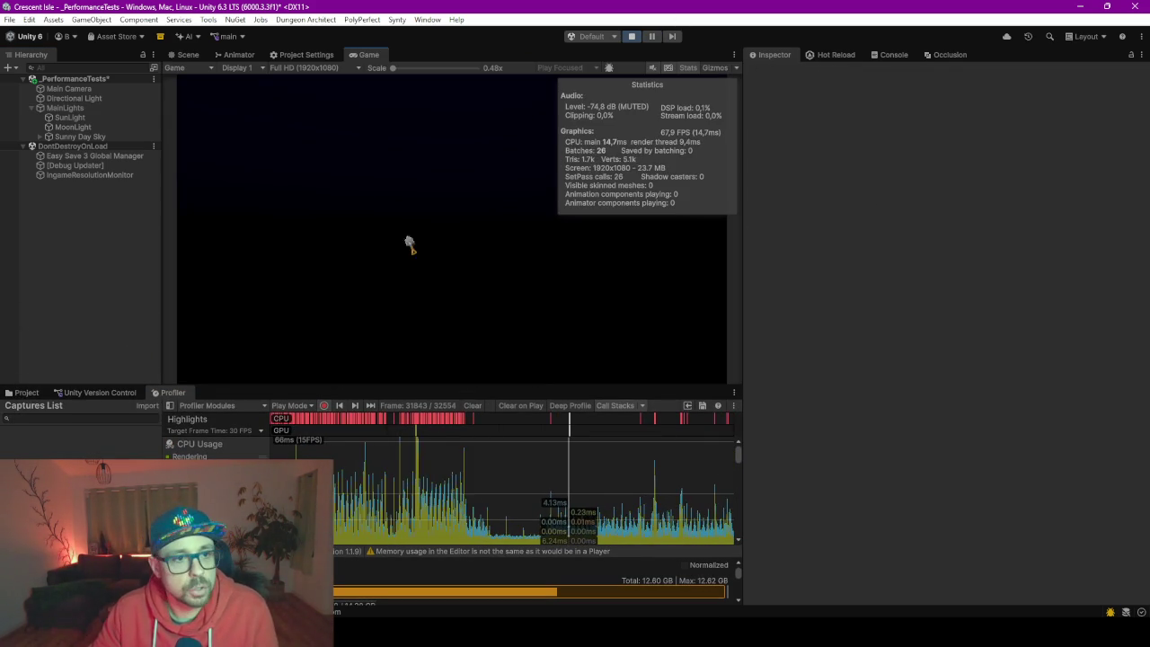
left_click(632, 36)
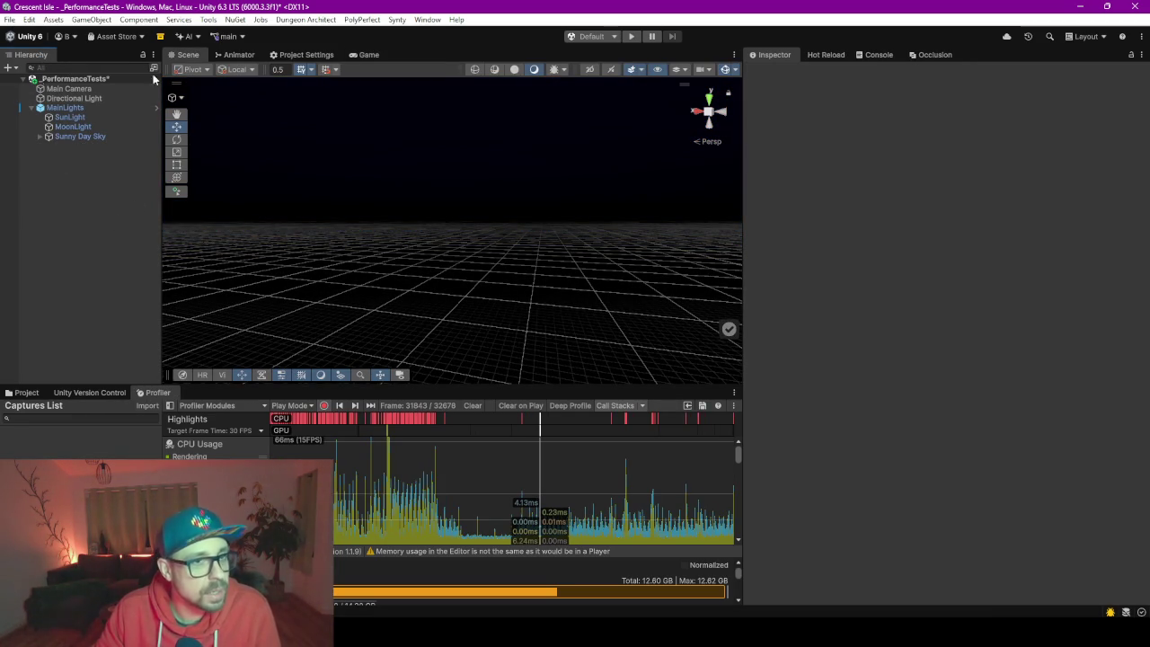
Choose the LocalDefaultTest play mode scenario, start it and save the PerformanceTests scene when prompted.
left_click(614, 37)
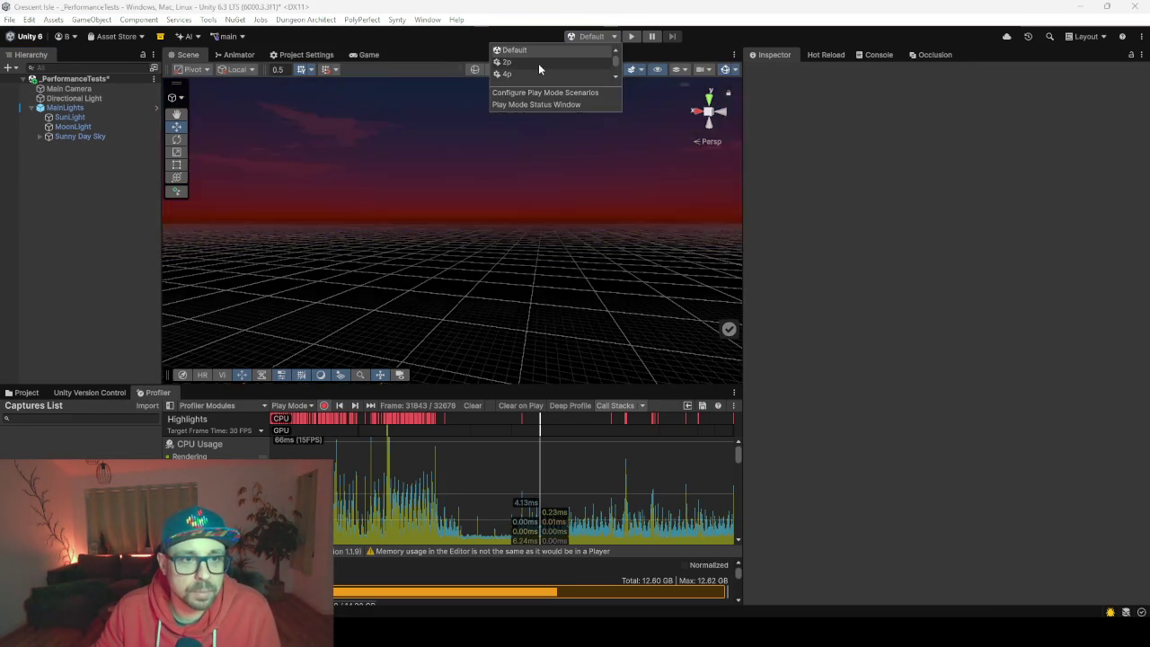
left_click(539, 75)
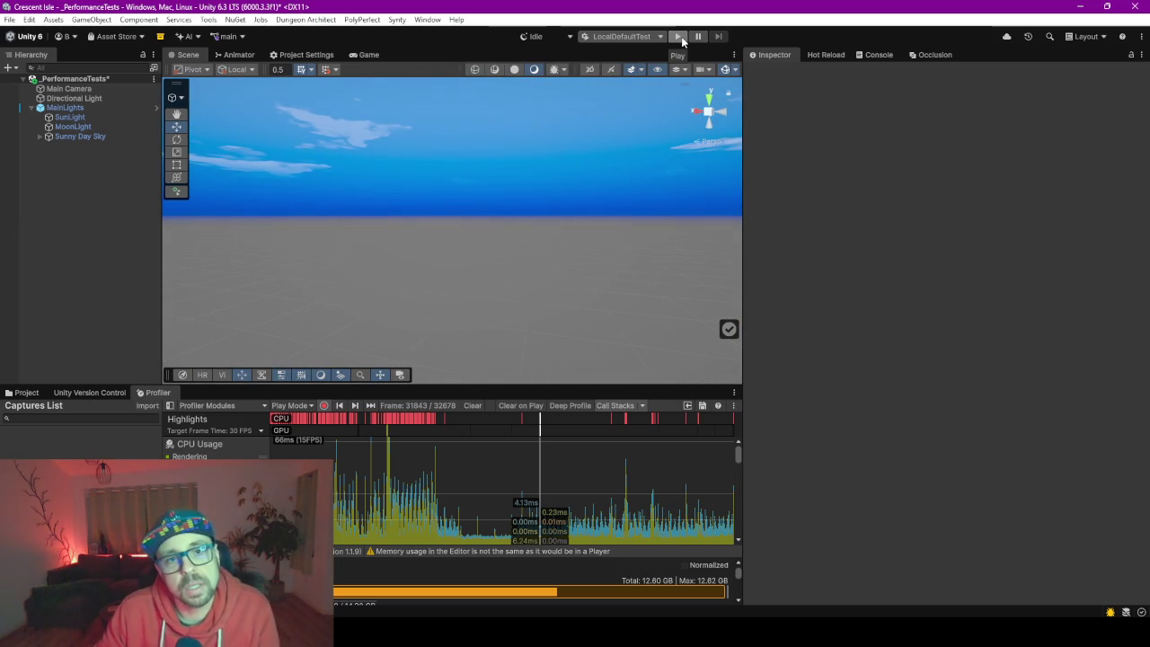
left_click(679, 36)
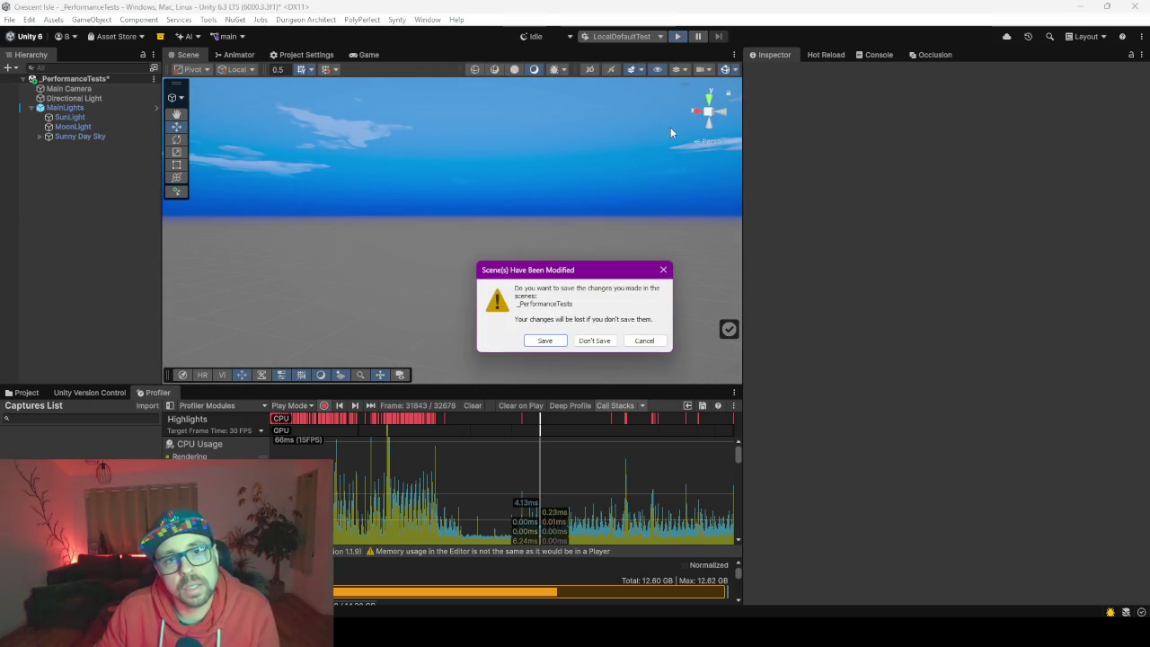
left_click(542, 341)
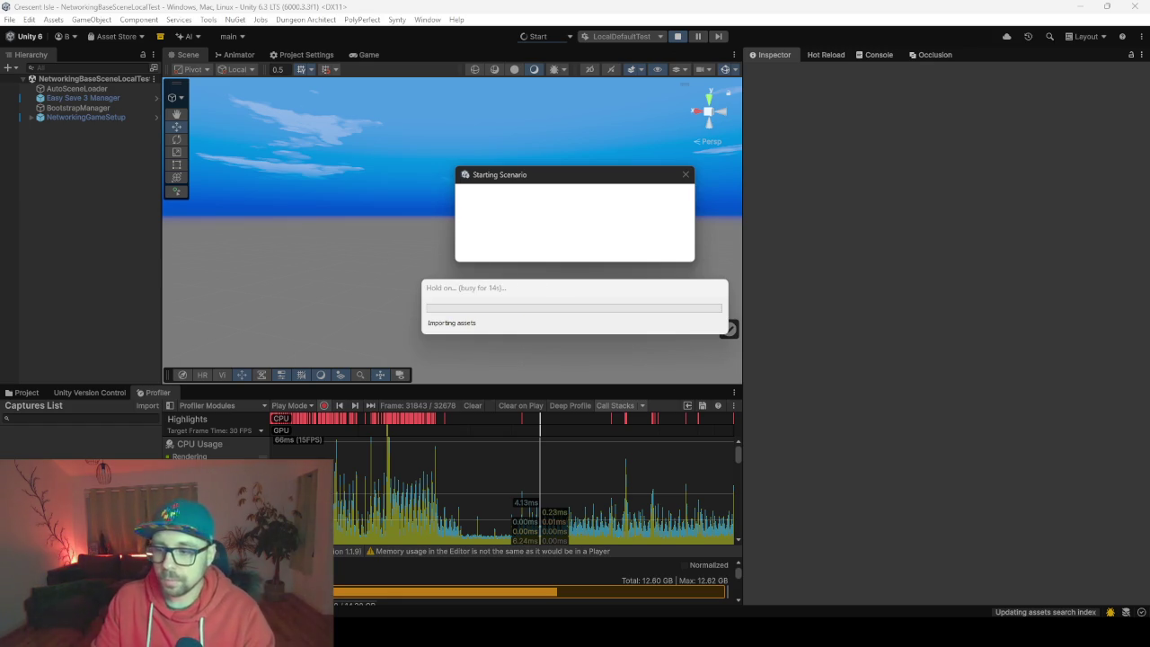
Move the Firefox ChatGPT window onto the other monitor.
key("alt+Tab")
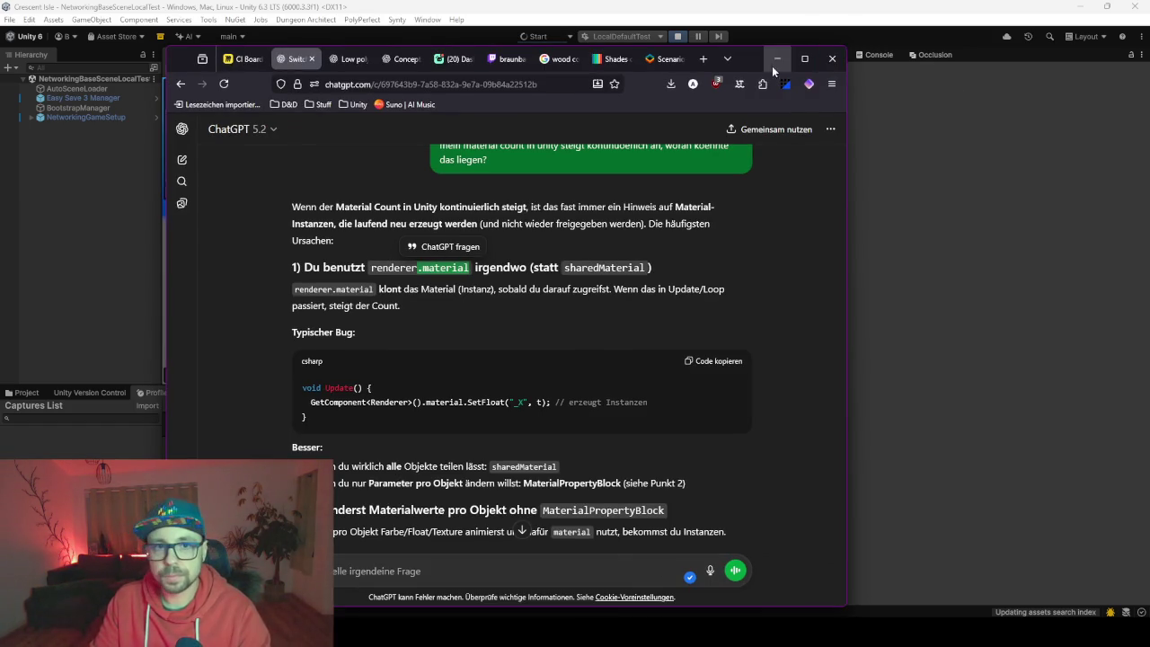
left_click_drag(772, 66, 1149, 117)
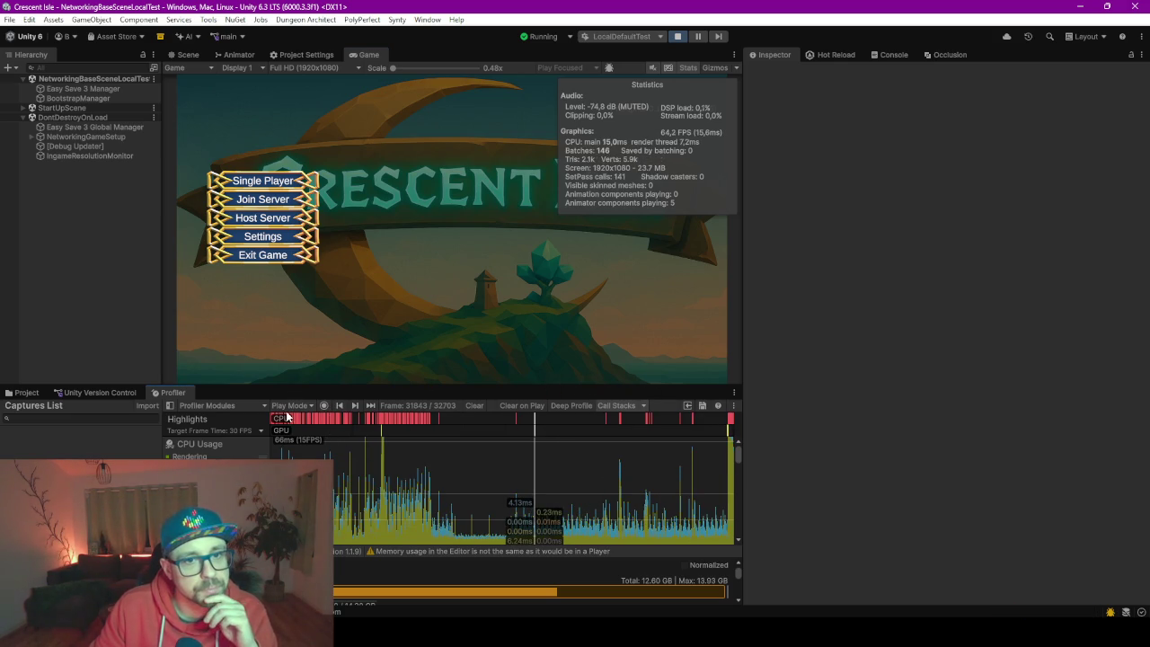
Start a single-player game, run the character through the village, then select NetworkingGameSetup.
left_click(285, 182)
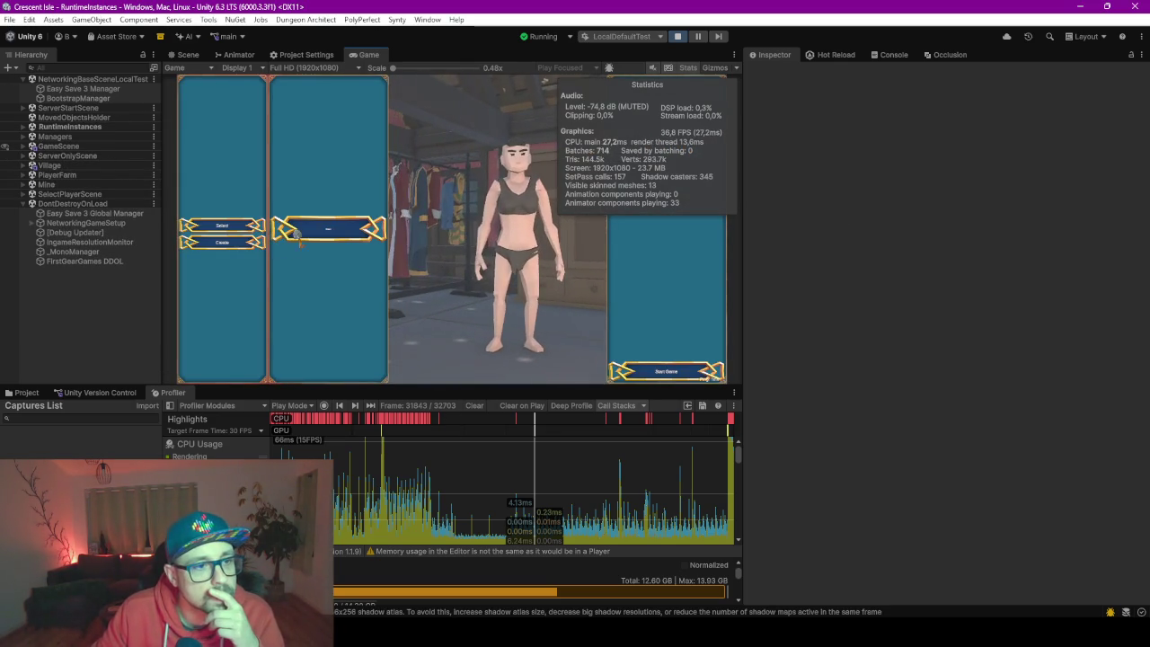
left_click(646, 367)
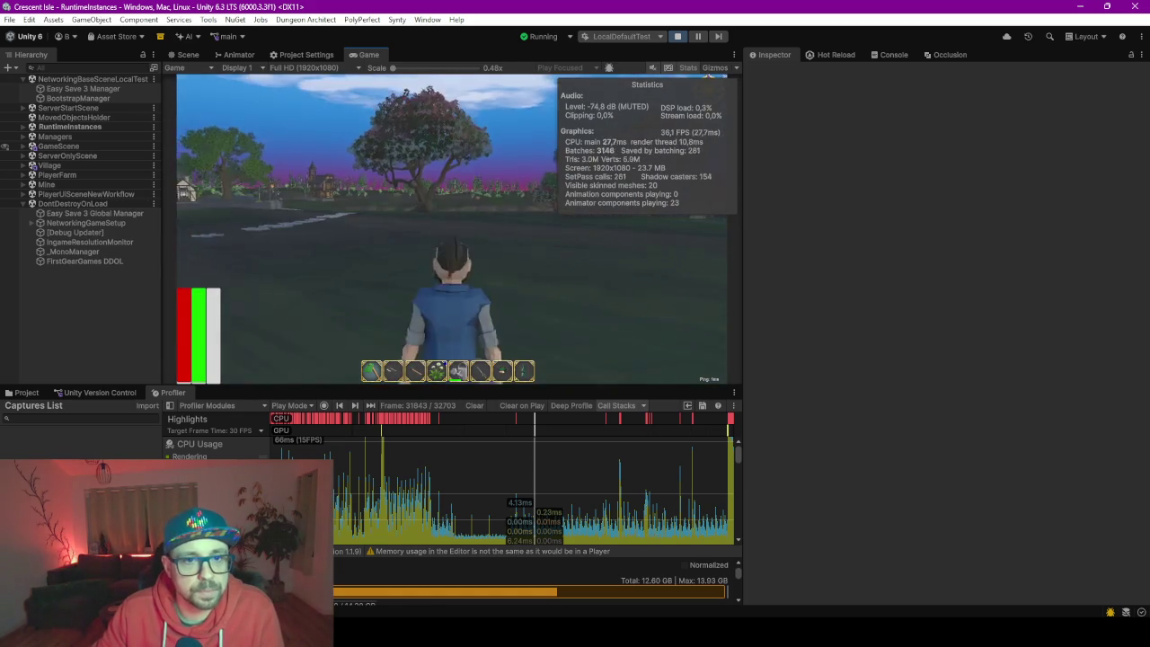
key("w")
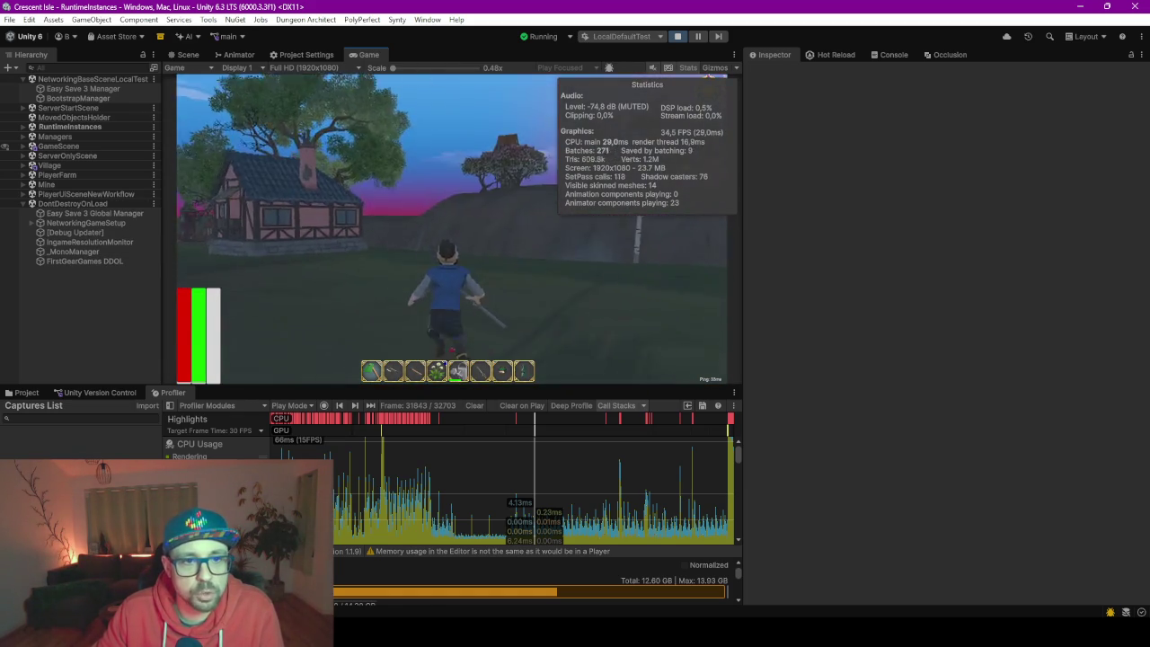
key("w")
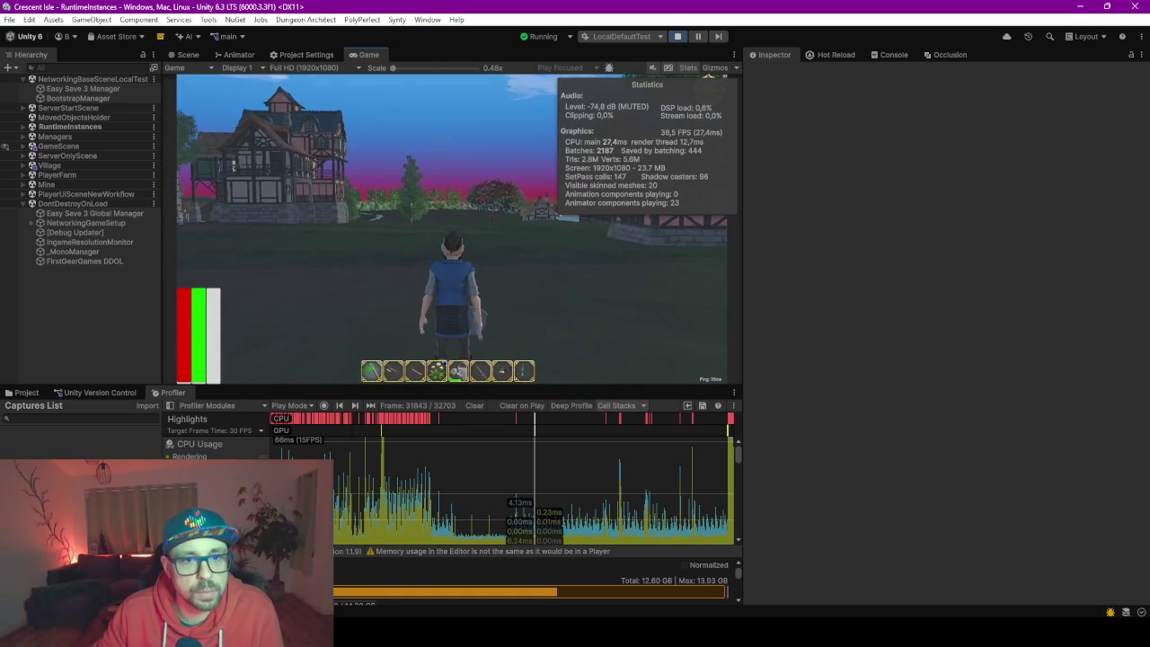
key("alt+Tab")
left_click(82, 128)
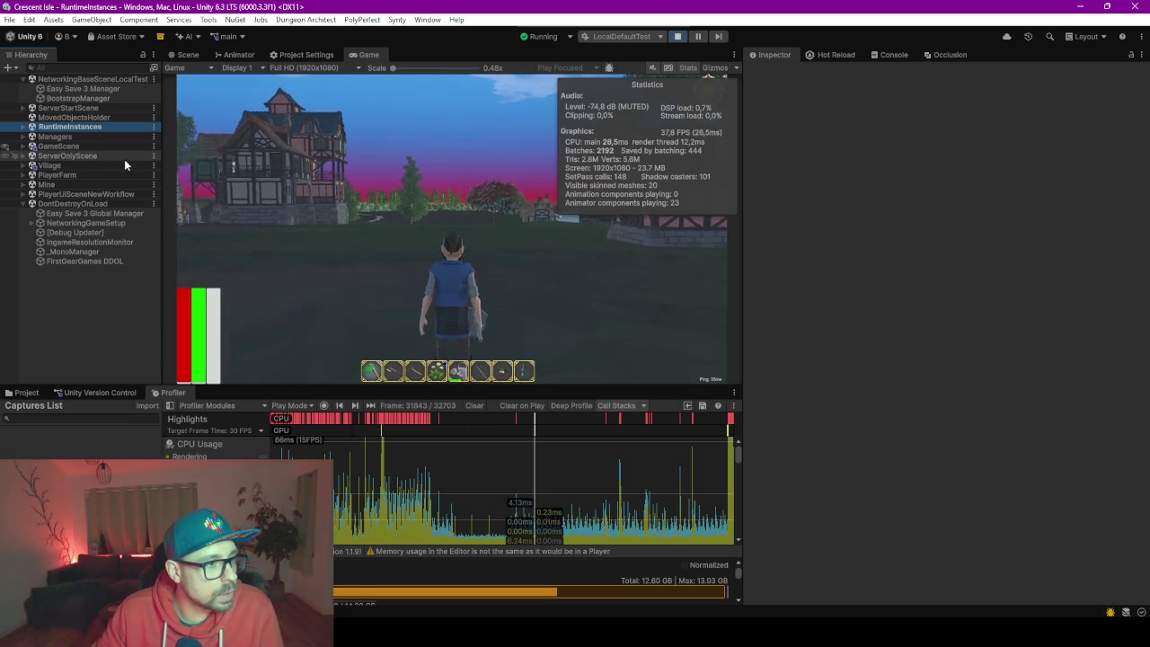
left_click(84, 222)
Expand NetworkingGameSetup and MainLights, then toggle Sunny Day Sky off, on and off.
key("Right")
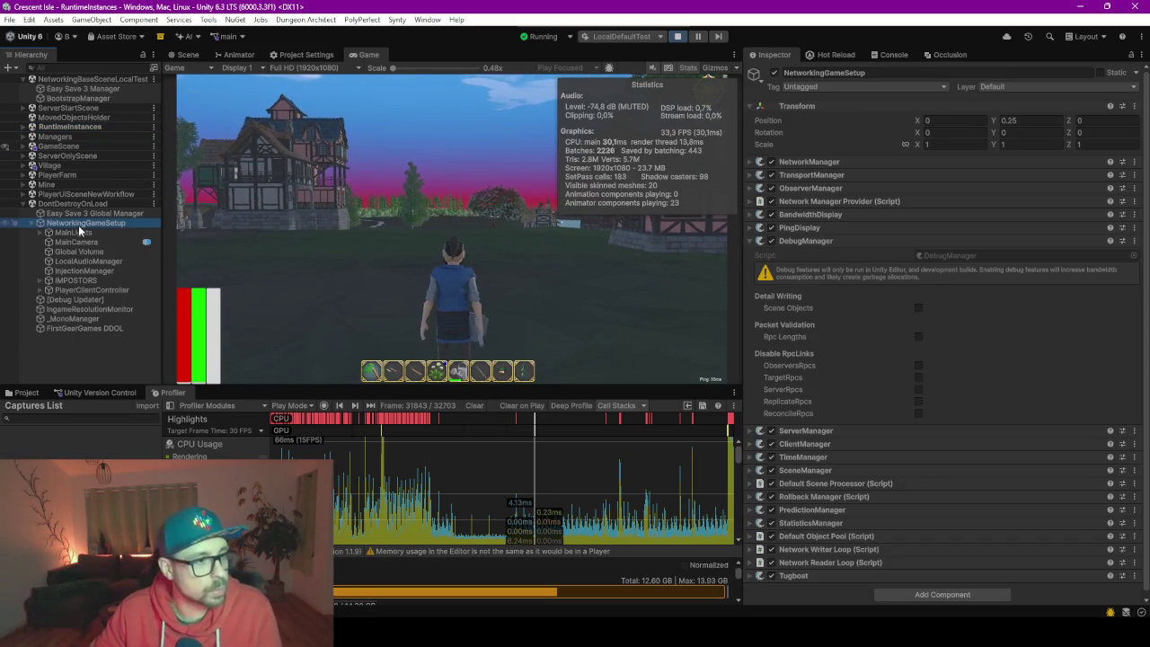
left_click(78, 230)
key("Right")
key("Down")
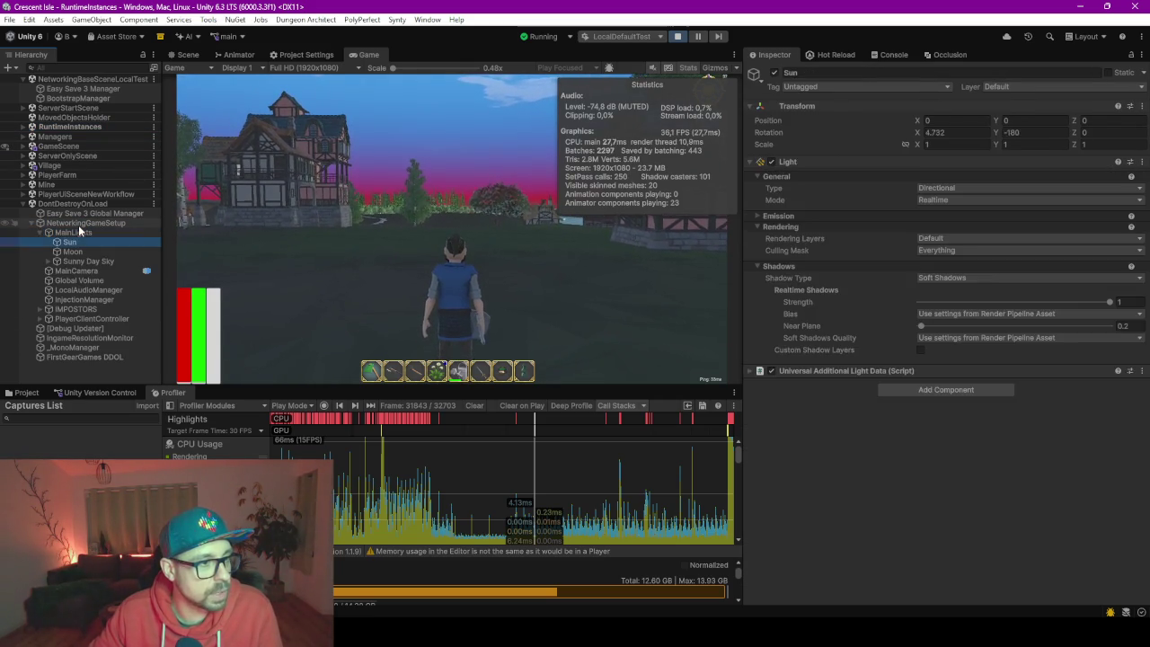
key("Down")
key("Down")
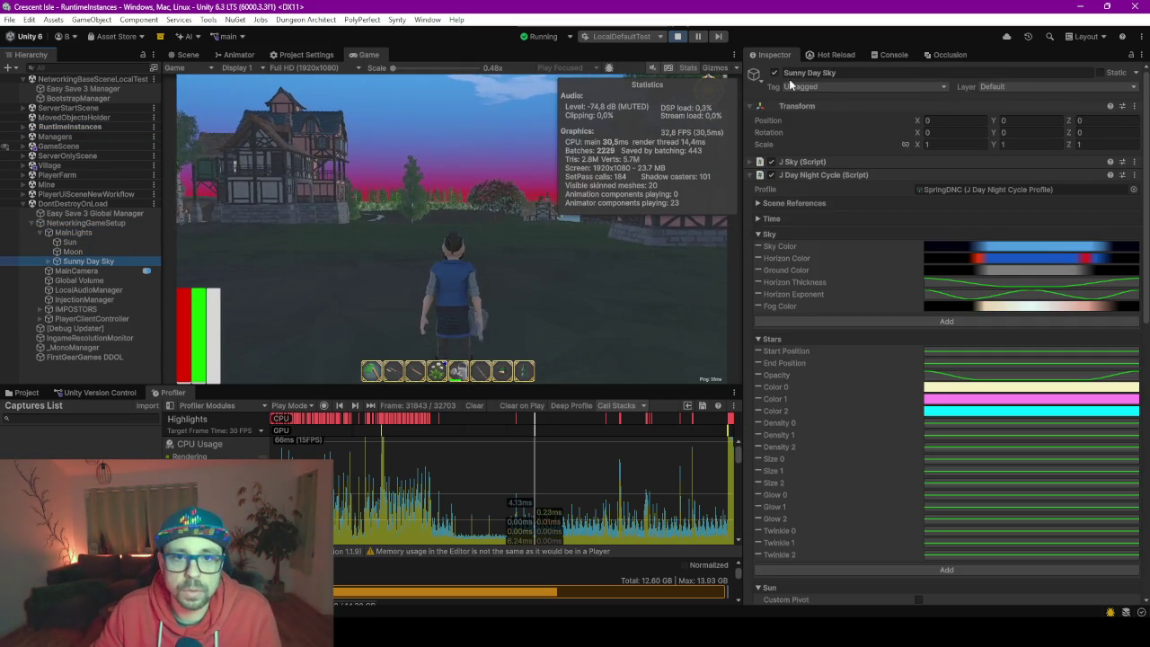
left_click(773, 74)
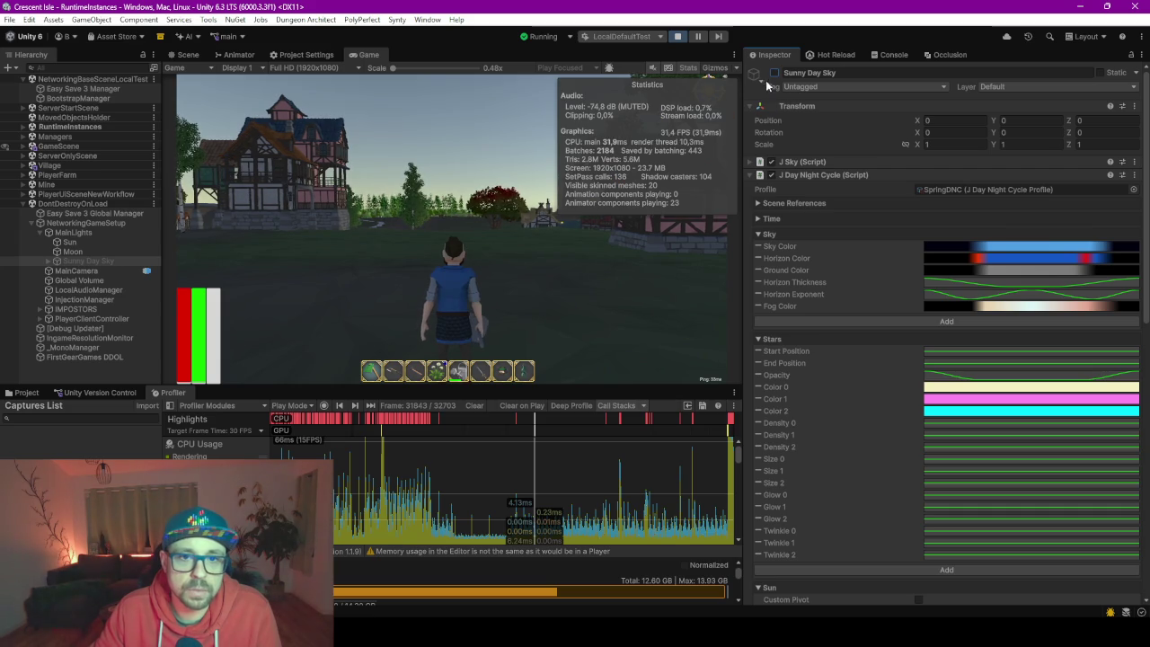
left_click(774, 73)
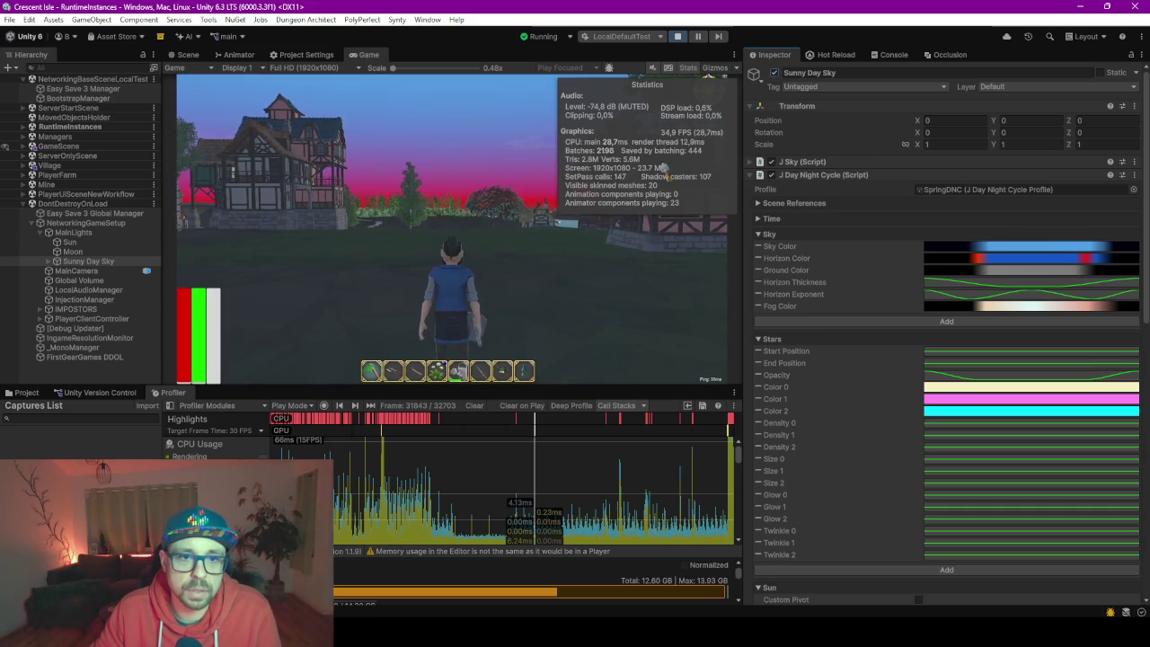
left_click(775, 72)
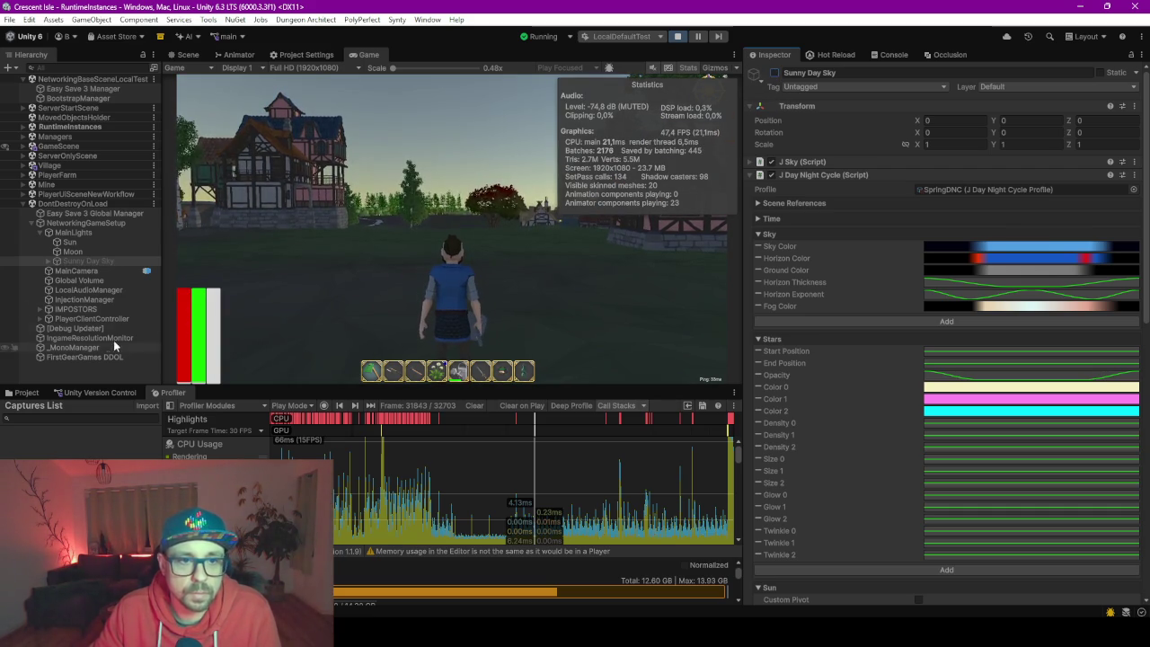
Toggle the MainLights group off and on, then Sunny Day Sky on, off and on.
left_click(84, 232)
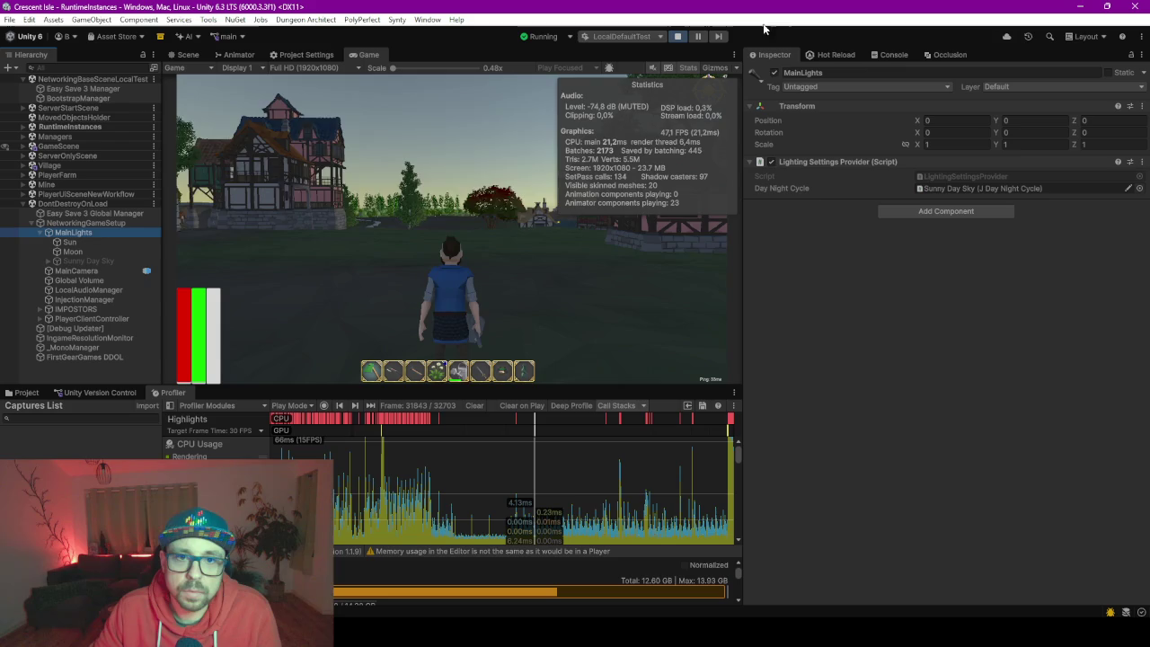
left_click(774, 72)
left_click(774, 73)
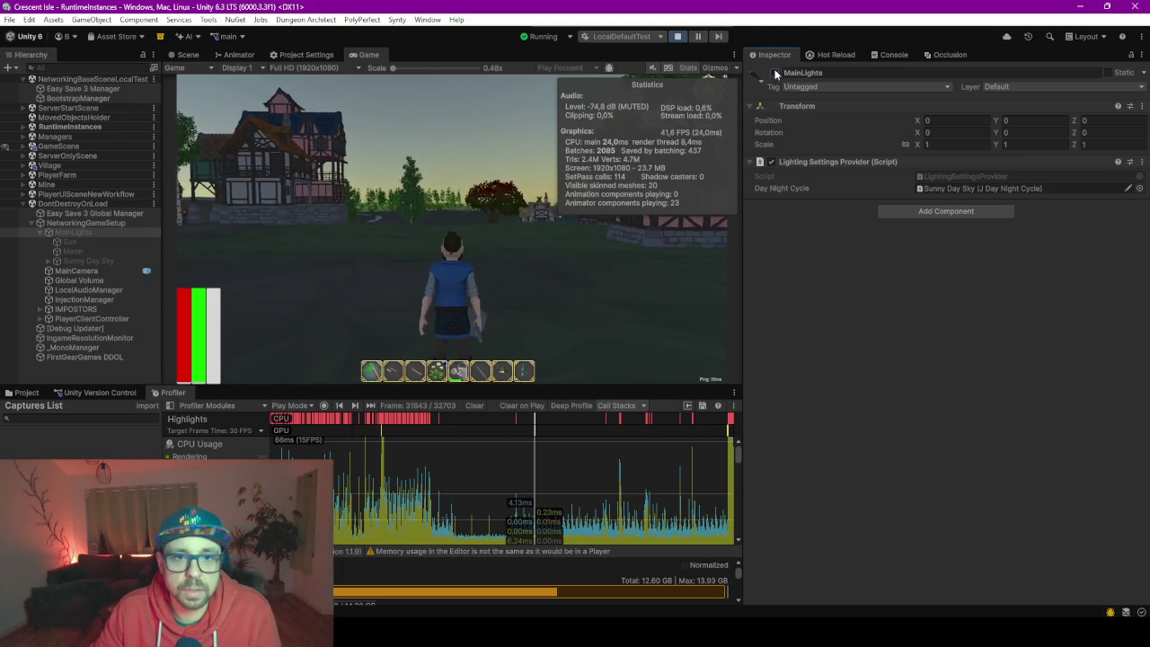
left_click(111, 262)
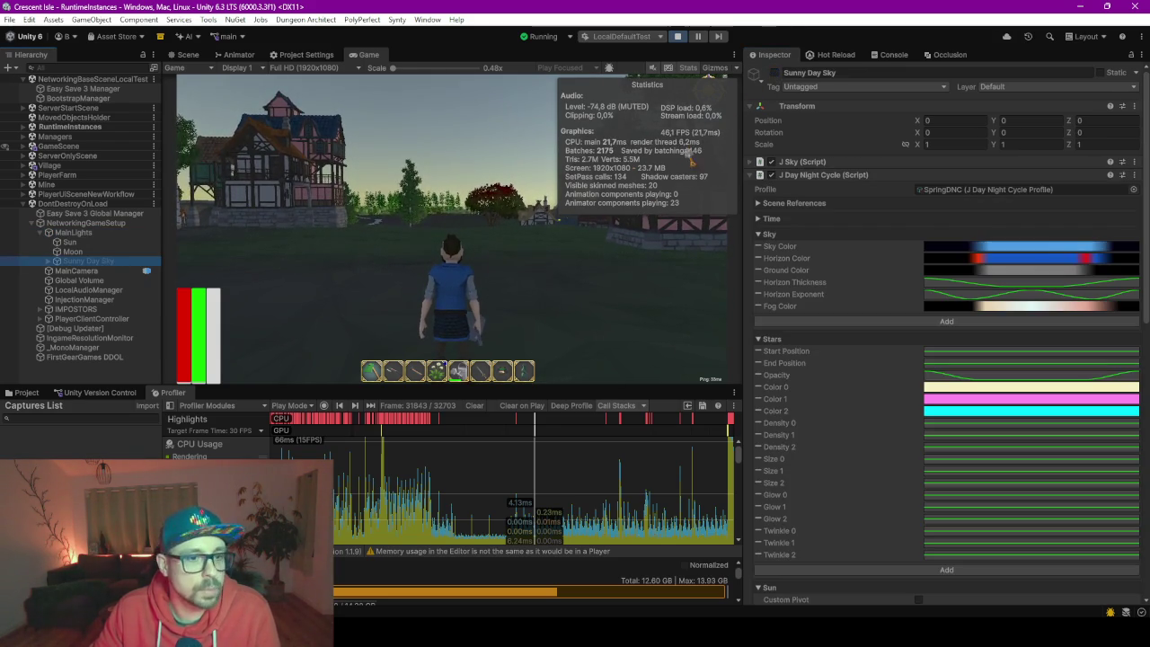
left_click(775, 73)
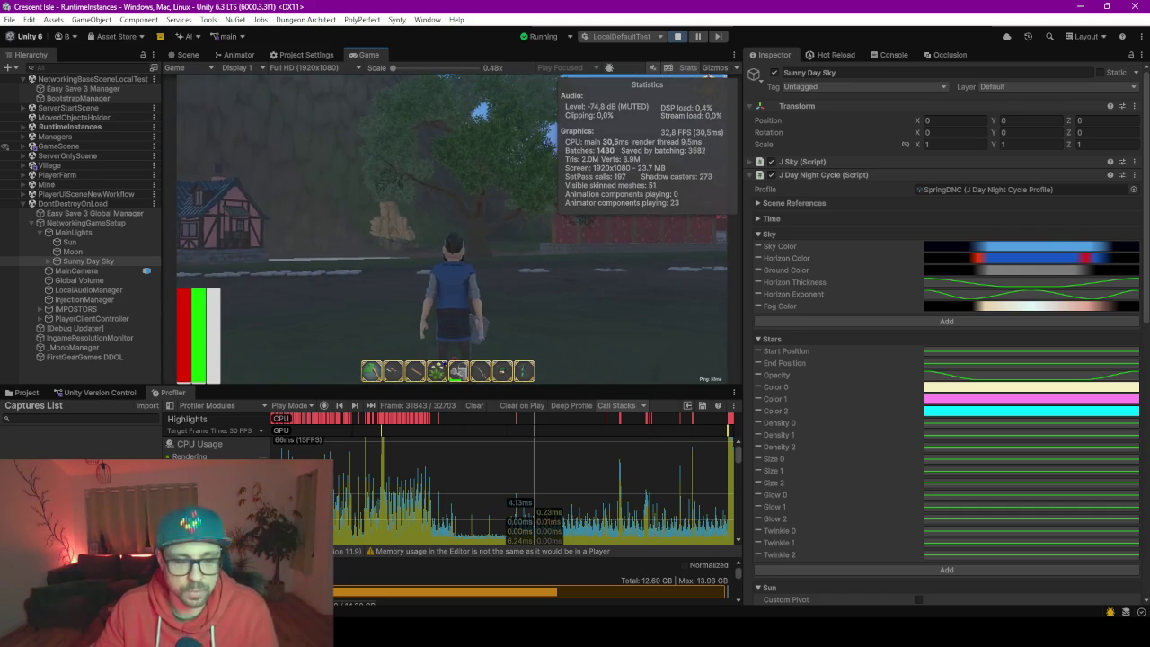
left_click(775, 73)
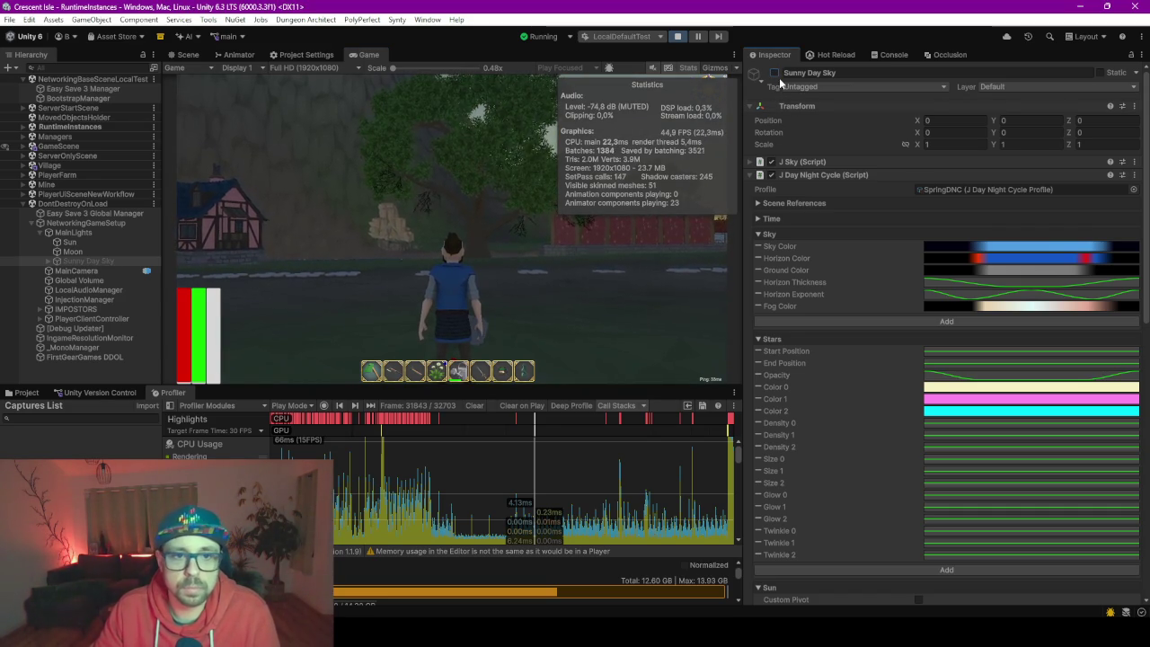
left_click(774, 73)
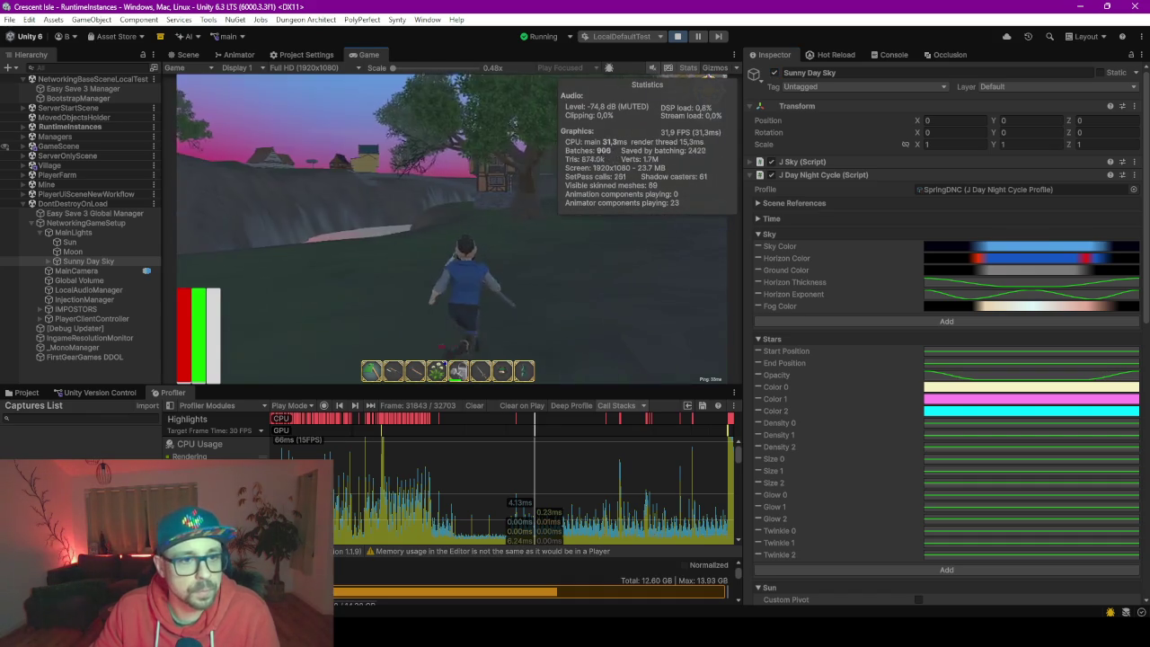
Run the character along the stone path, then stop.
key("w")
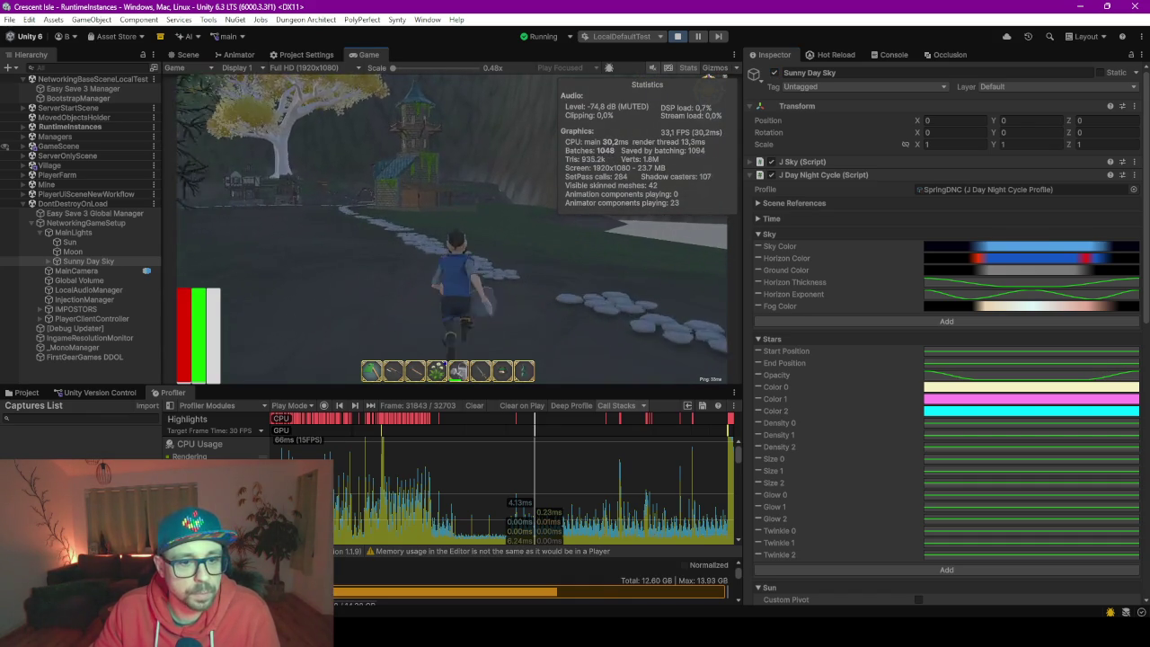
key("w")
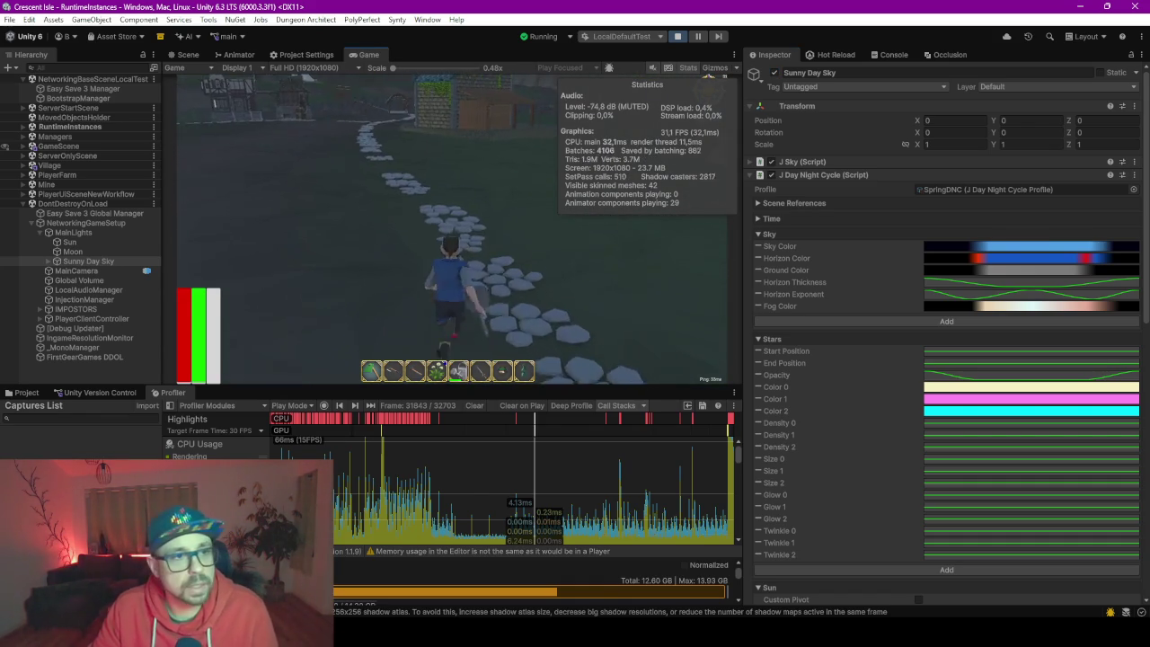
key("Escape")
Open Project Settings in a larger panel and pause the running game.
left_click(30, 19)
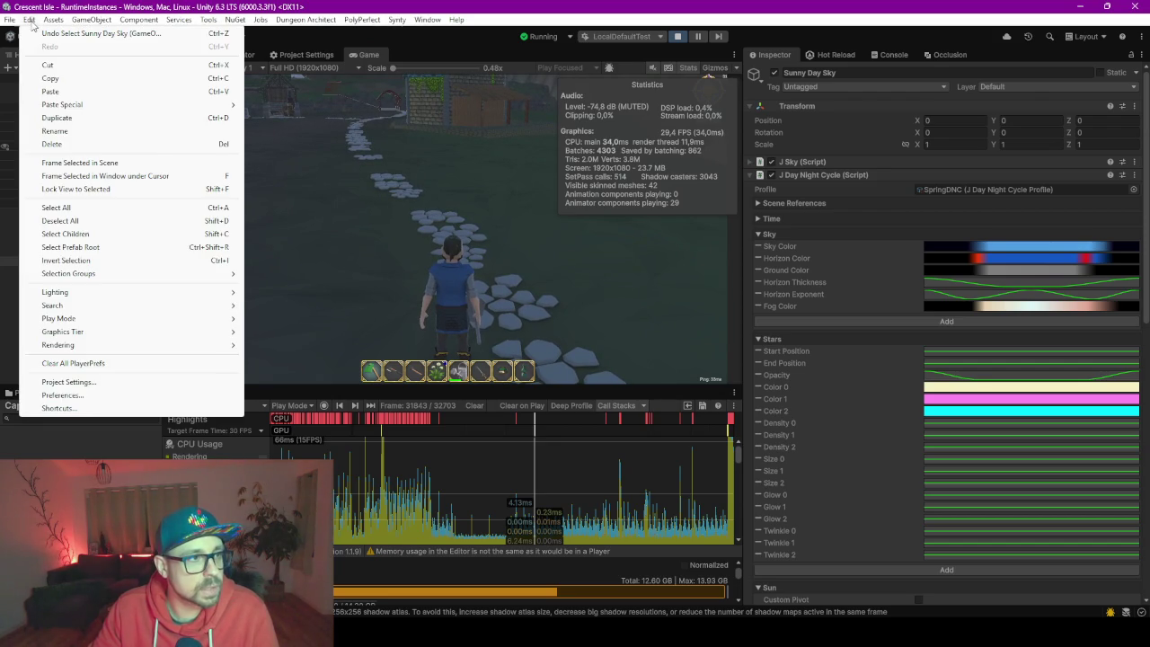
left_click(72, 382)
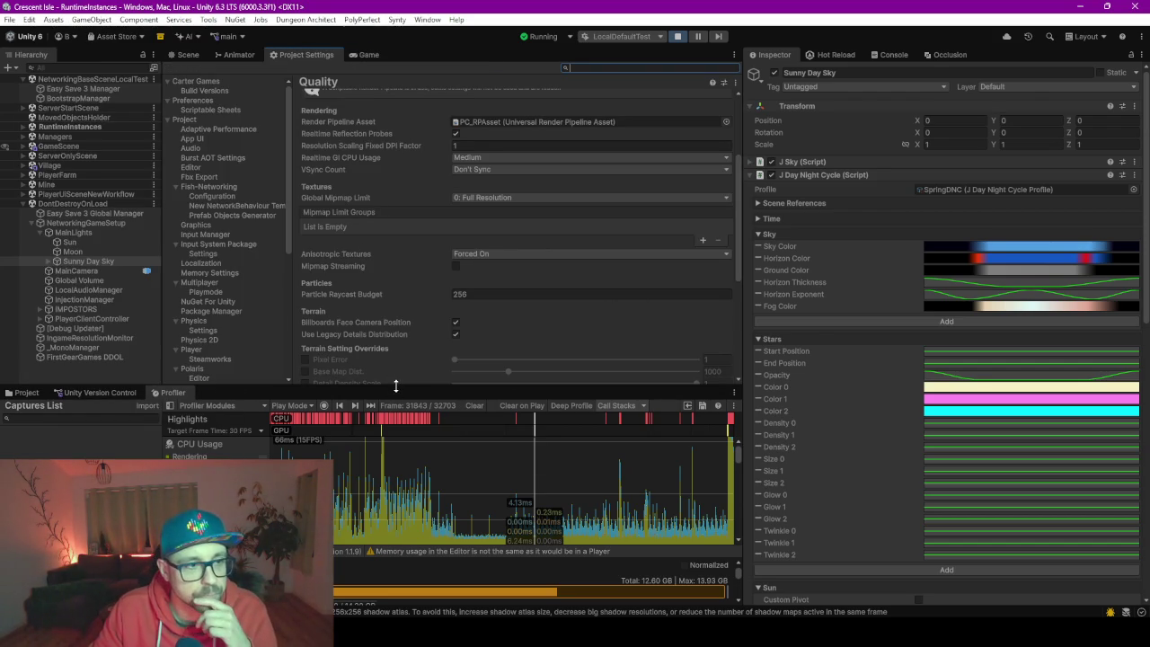
left_click_drag(404, 385, 413, 536)
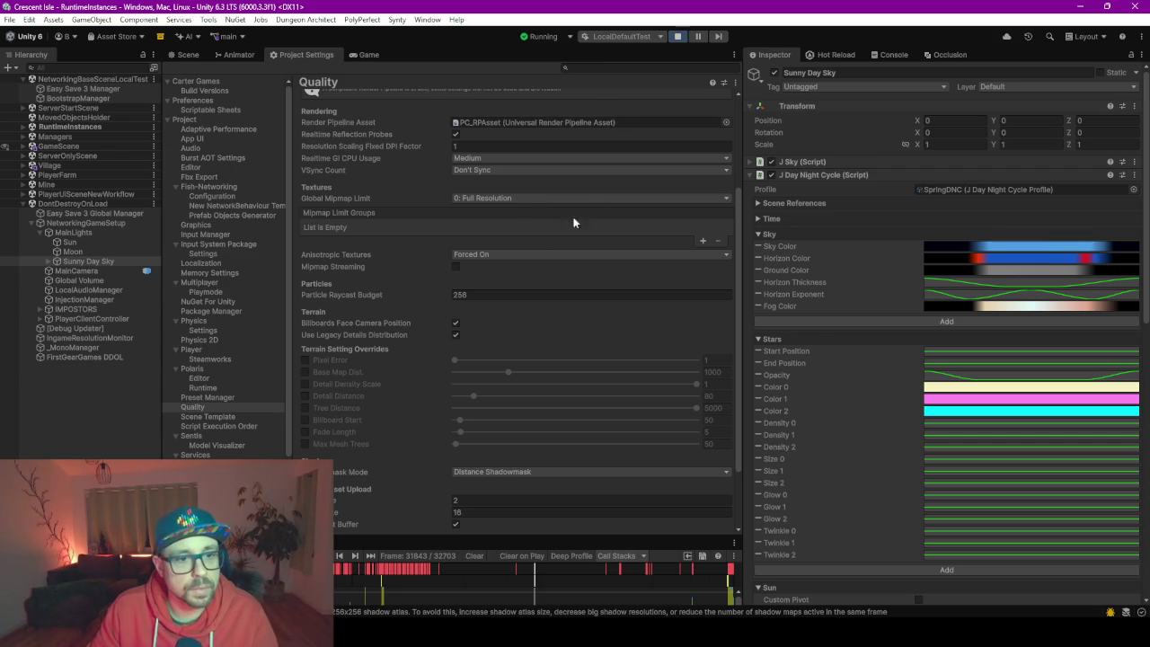
left_click(697, 36)
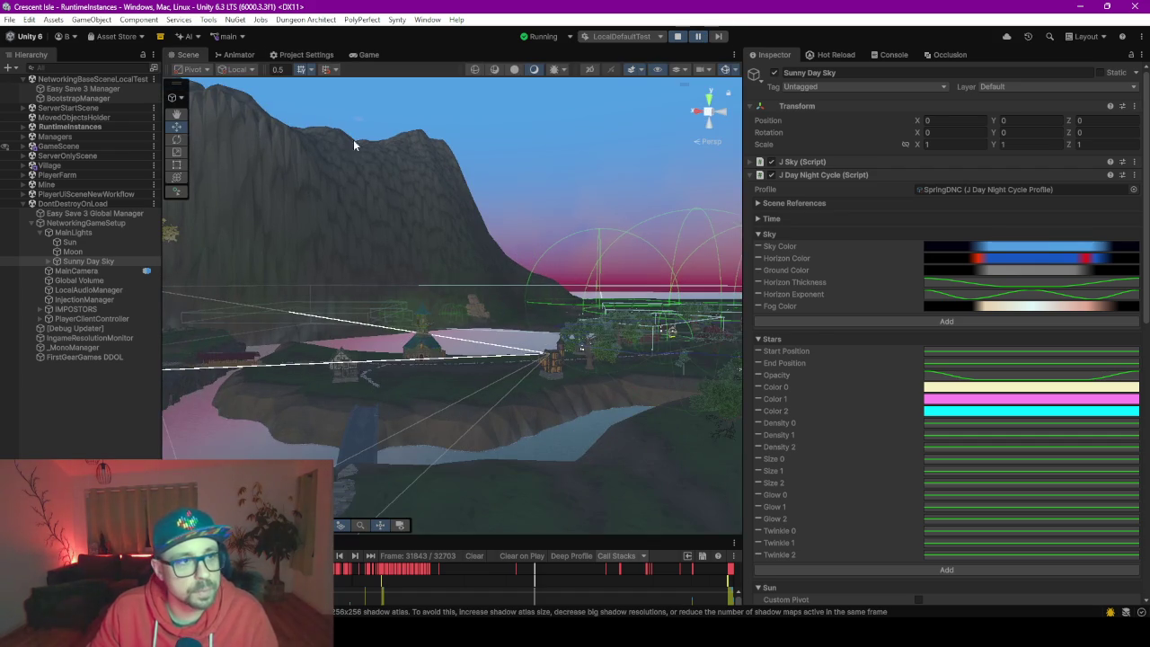
Review the Quality settings page, where the PC level uses PC_RPAsset.
left_click(298, 56)
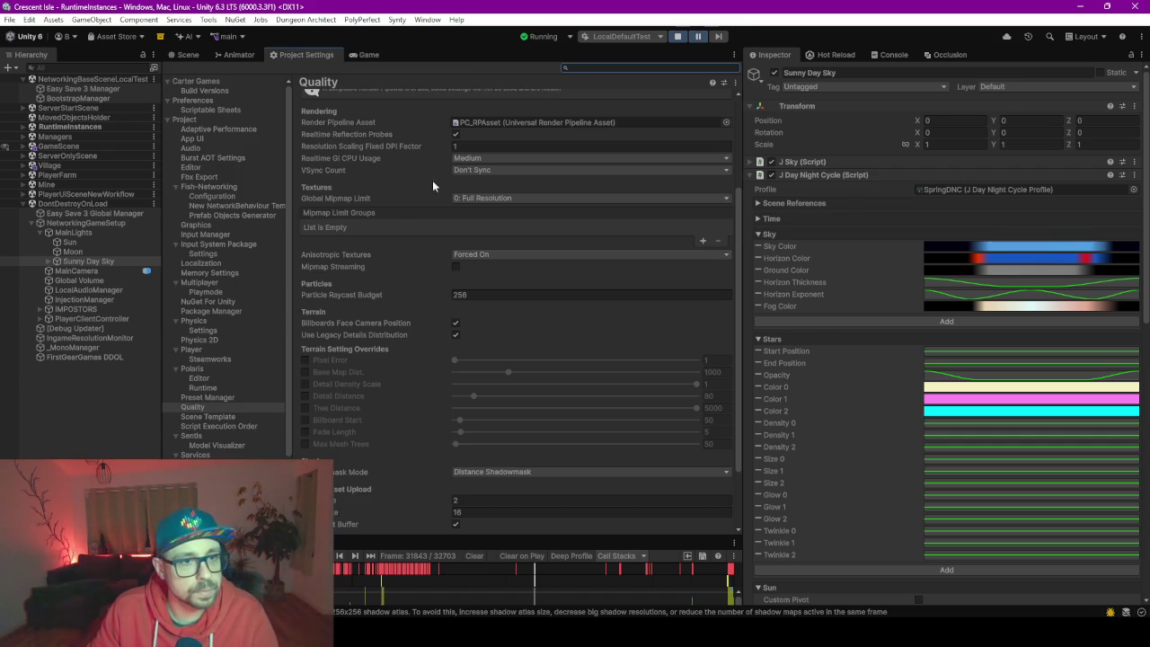
scroll(395, 207, "up", 4)
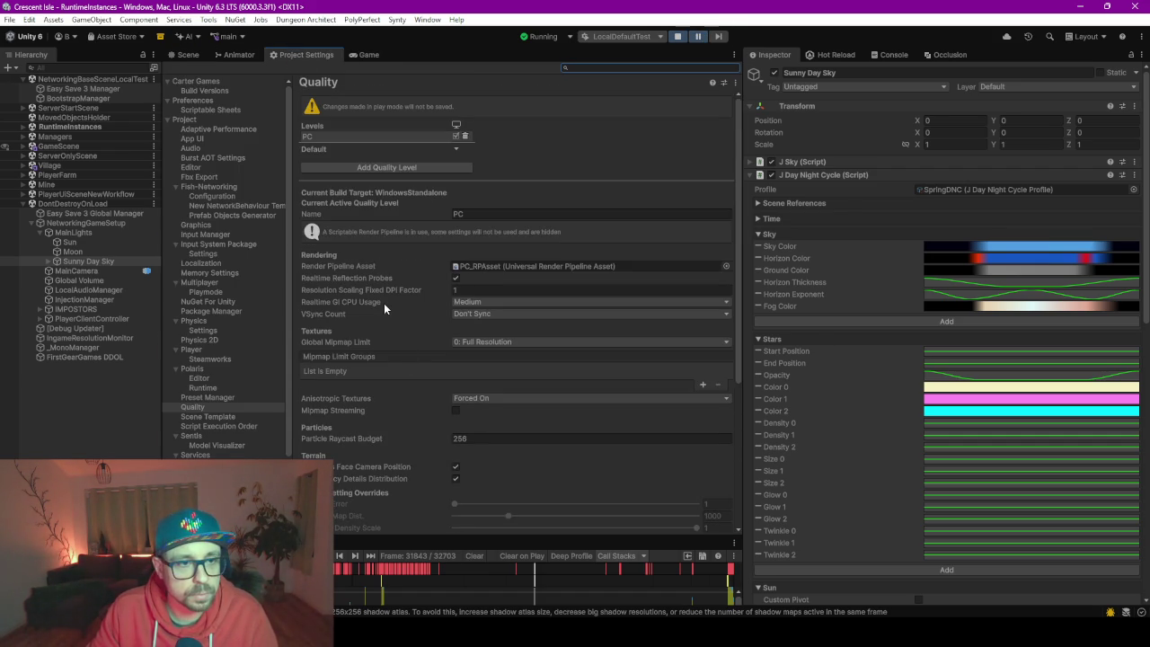
scroll(399, 381, "down", 6)
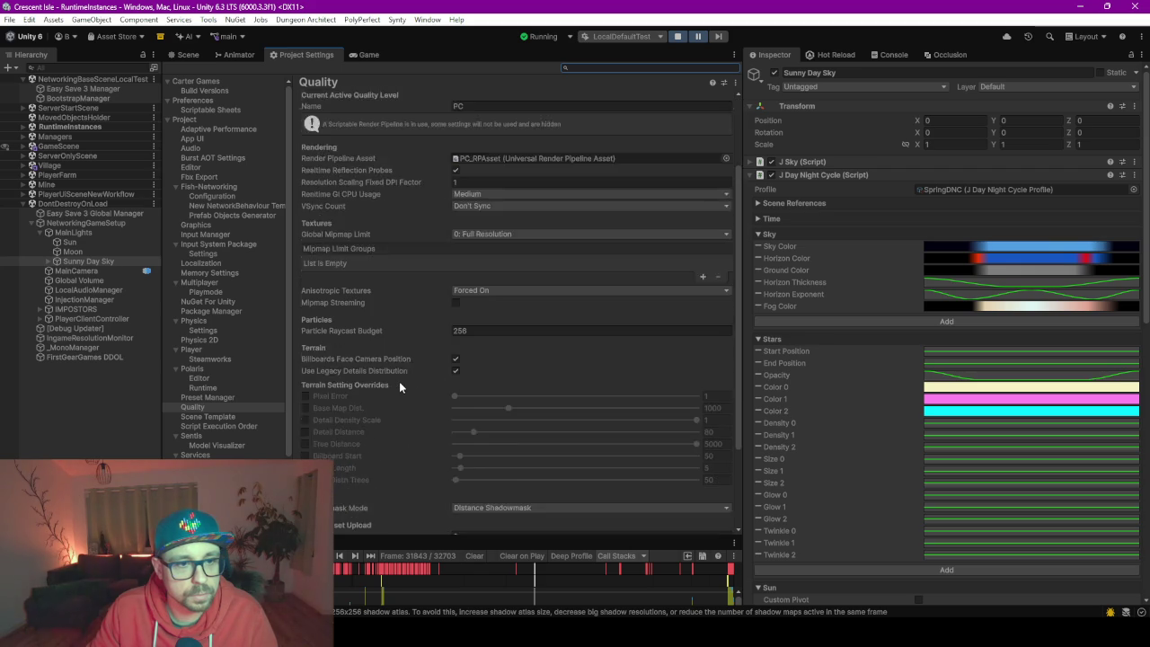
scroll(396, 375, "down", 1)
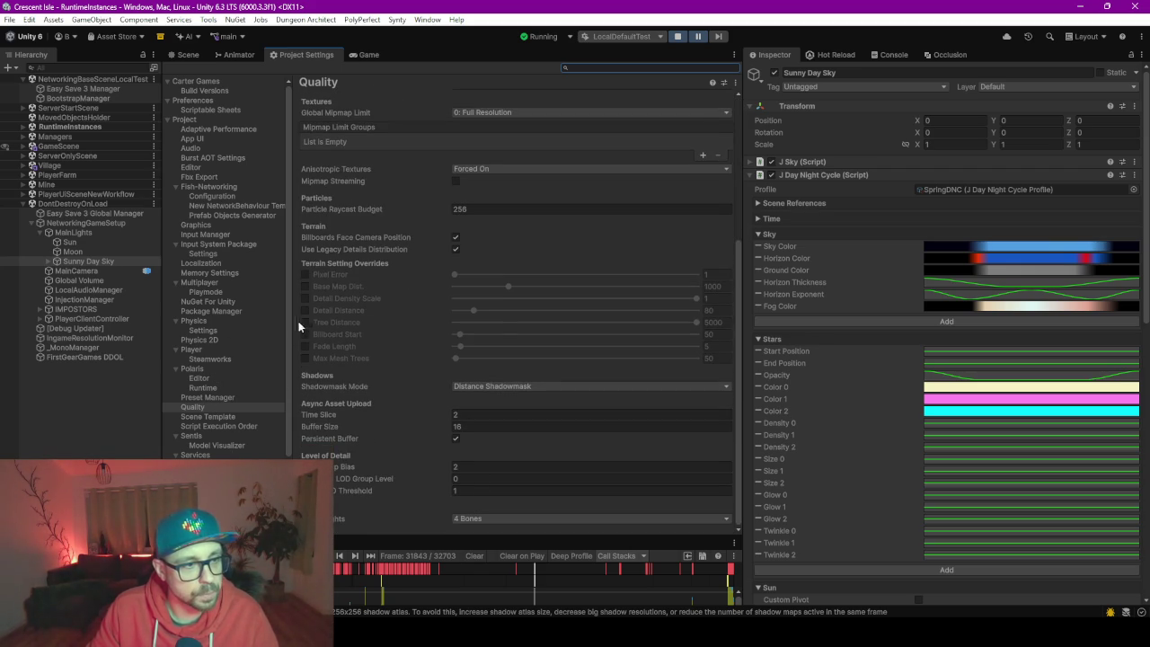
Review the Graphics settings page, including the Built-In pipeline settings.
left_click(198, 224)
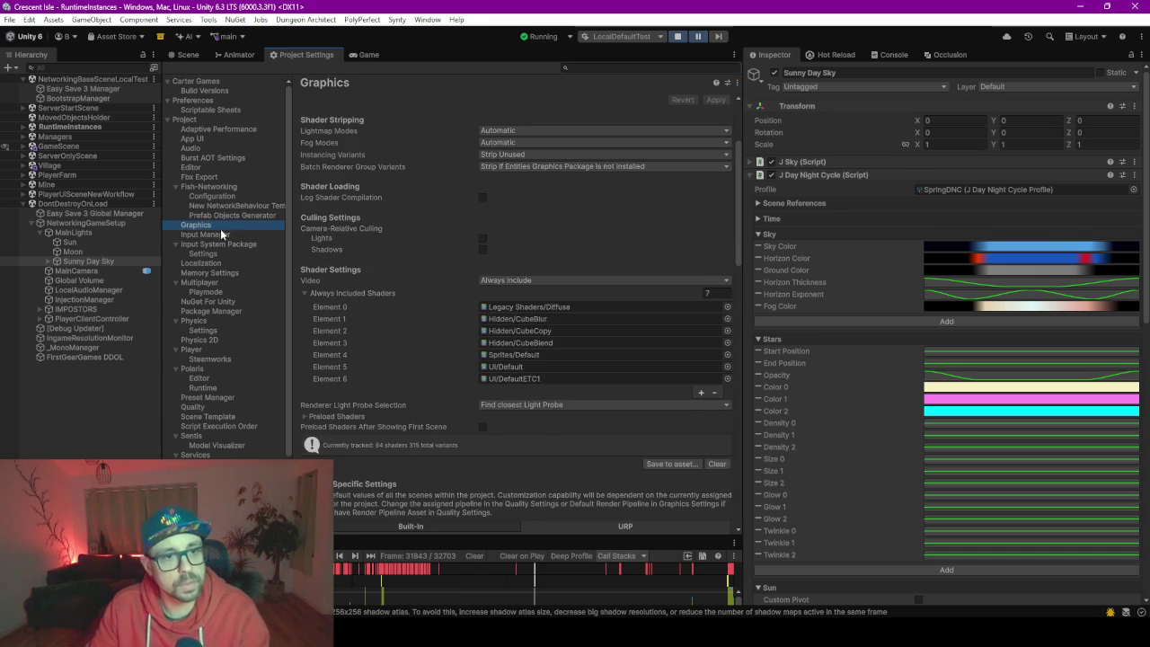
scroll(406, 251, "down", 3)
scroll(406, 250, "down", 8)
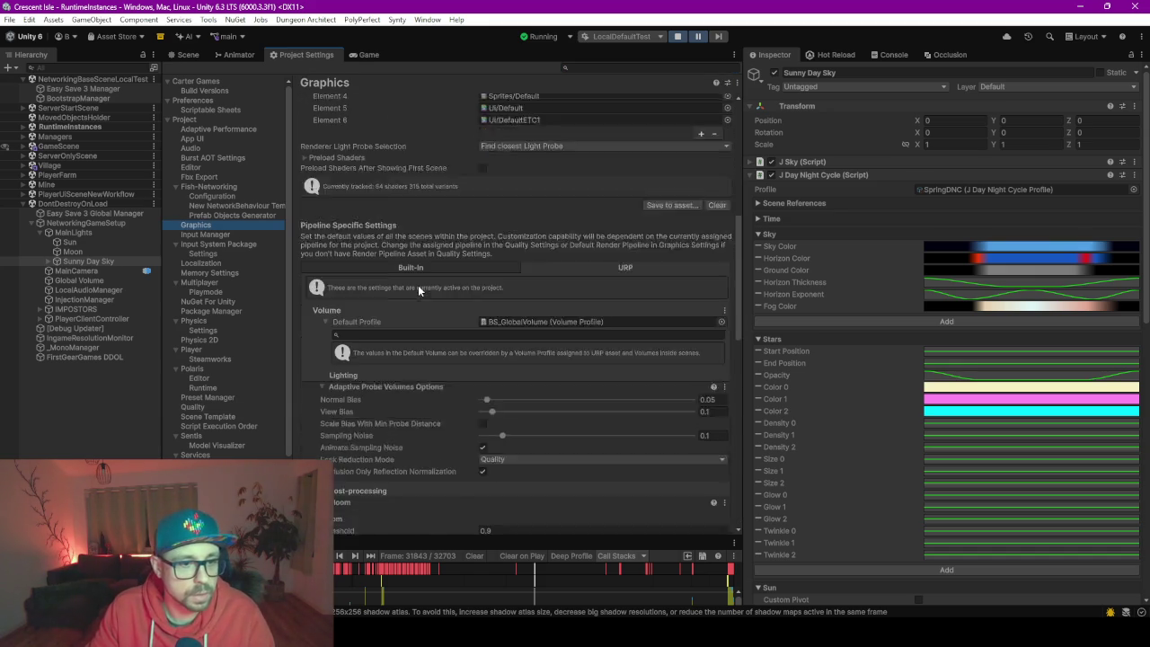
scroll(375, 364, "down", 1)
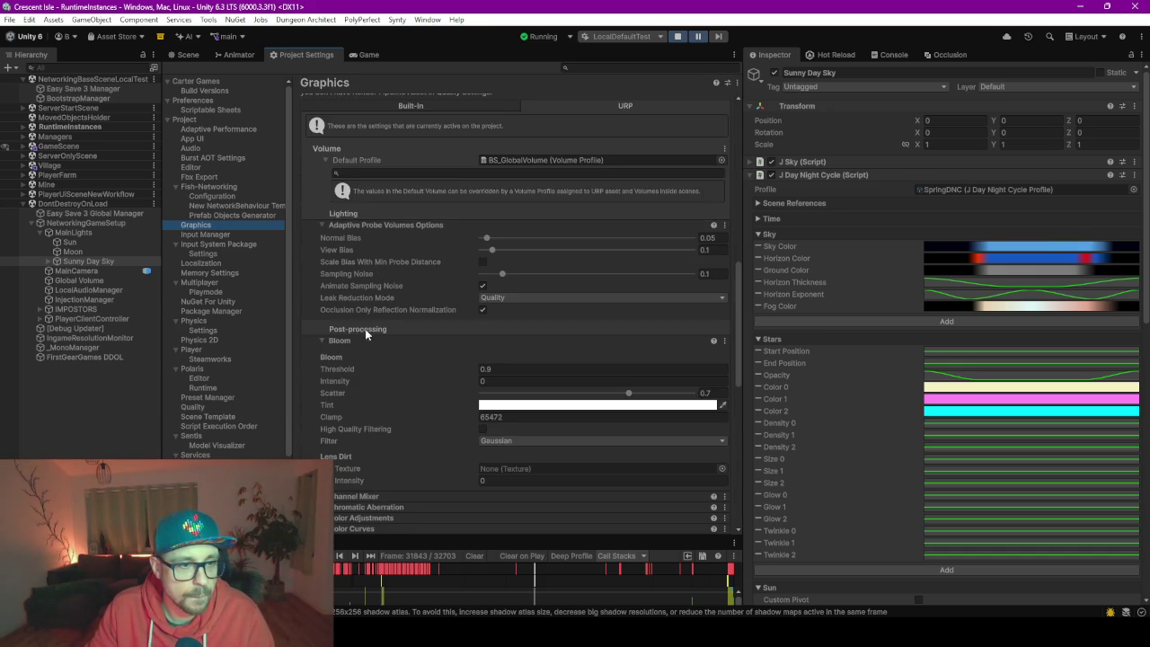
scroll(368, 337, "down", 5)
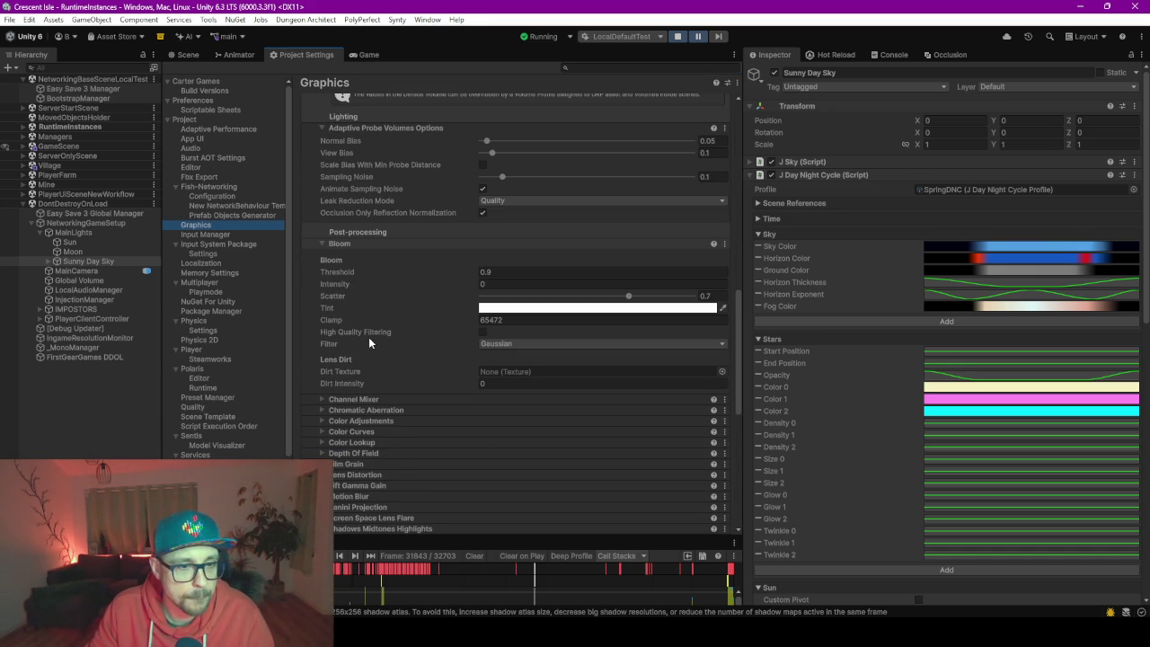
scroll(379, 184, "down", 5)
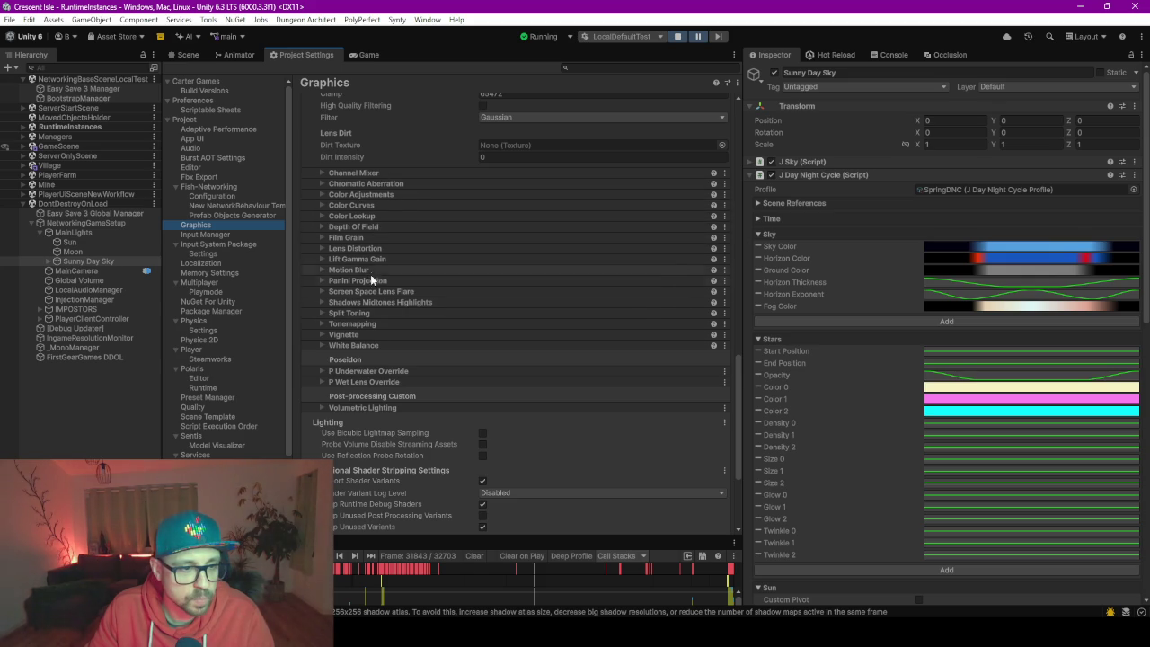
scroll(373, 323, "down", 5)
scroll(386, 365, "up", 10)
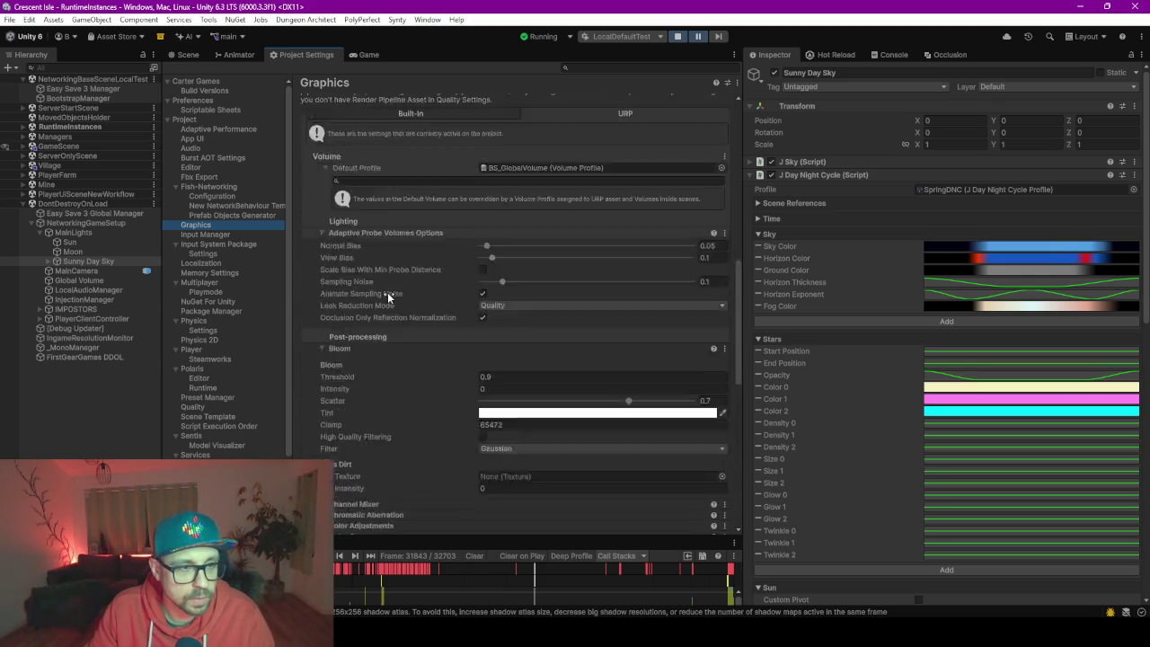
left_click(409, 108)
scroll(387, 292, "up", 5)
scroll(388, 292, "up", 1)
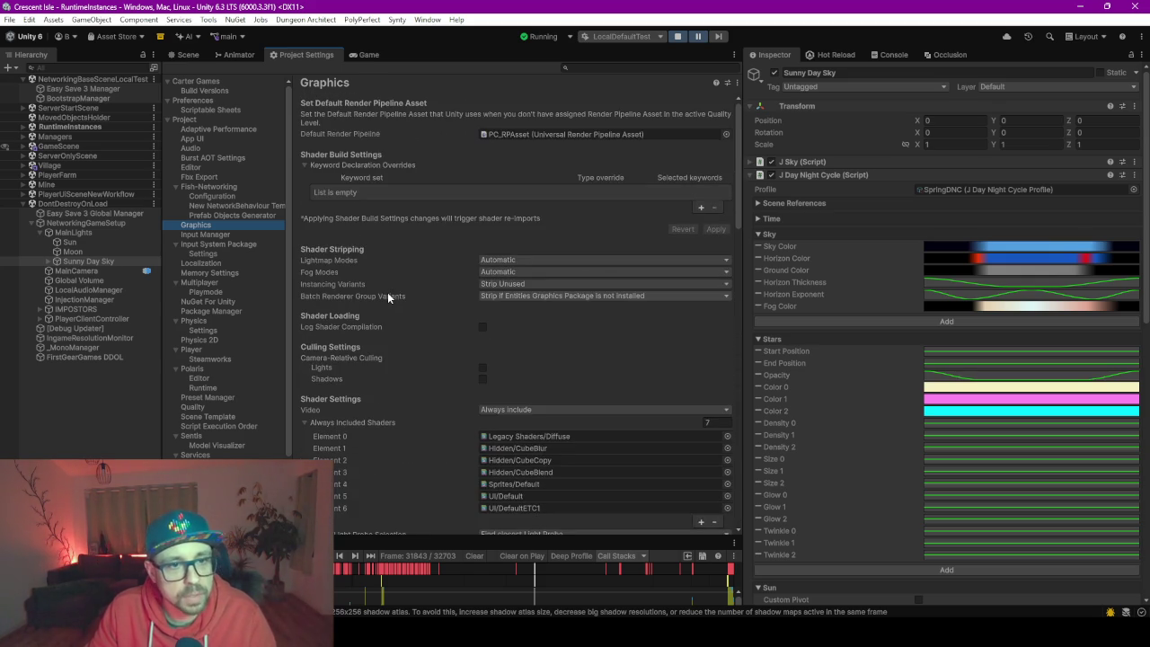
Ping the default render pipeline asset PC_RPAsset and reveal it in the Project browser.
left_click(556, 136)
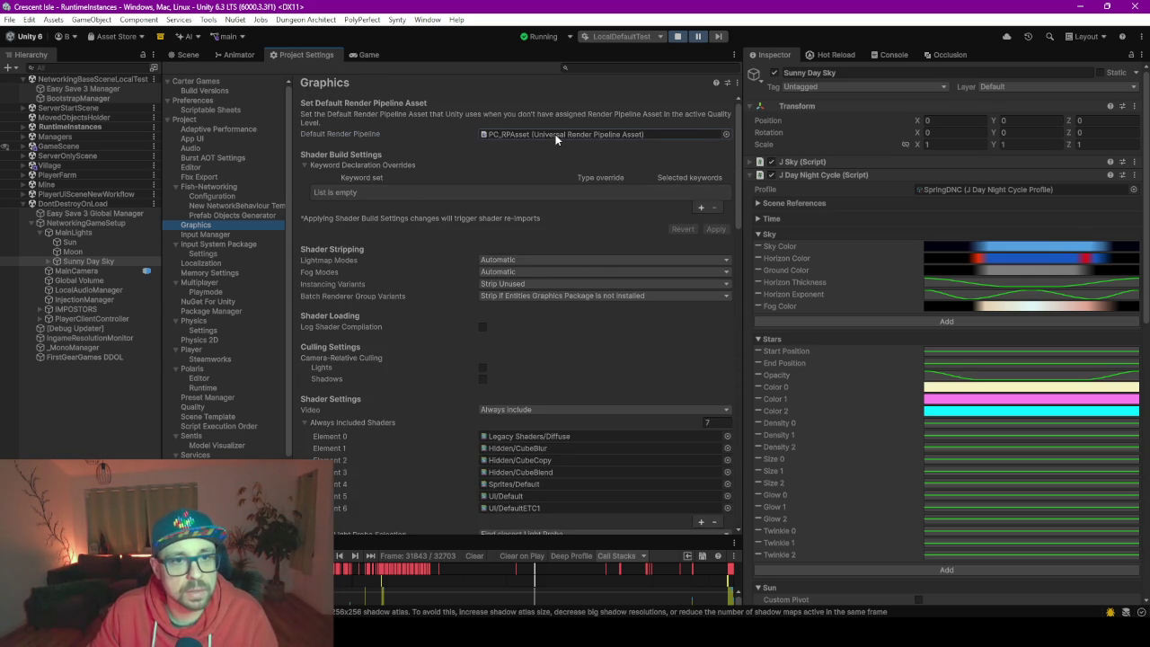
left_click_drag(364, 537, 364, 297)
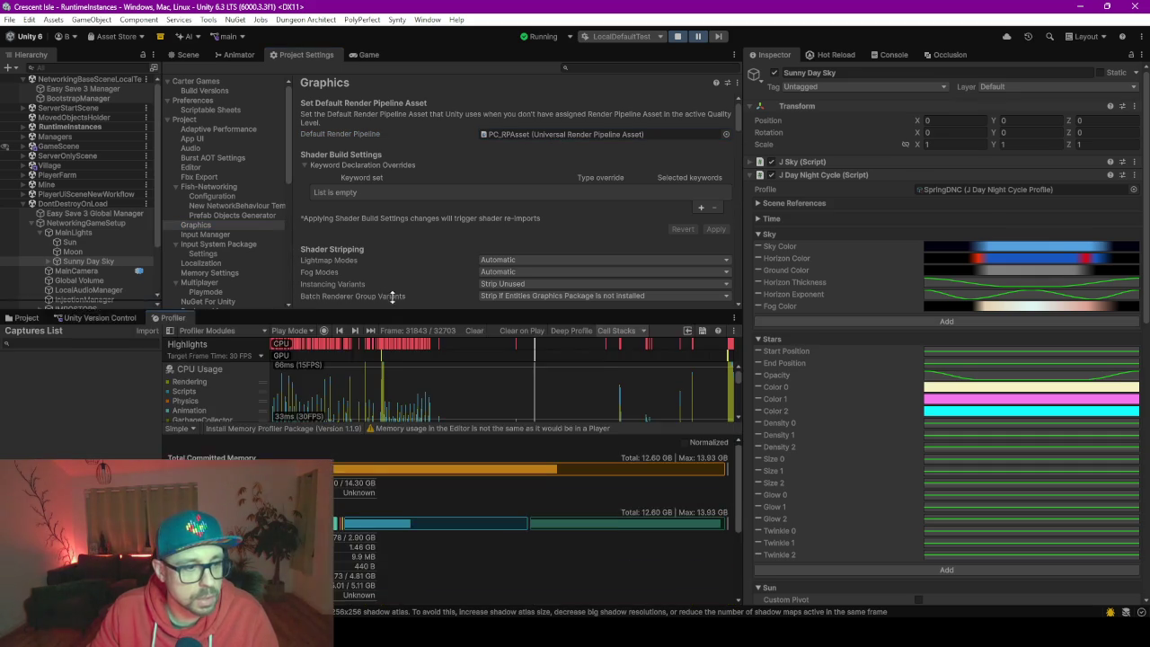
left_click(25, 300)
Select PC_RPAsset in Assets/Settings and review its pipeline settings.
left_click(510, 133)
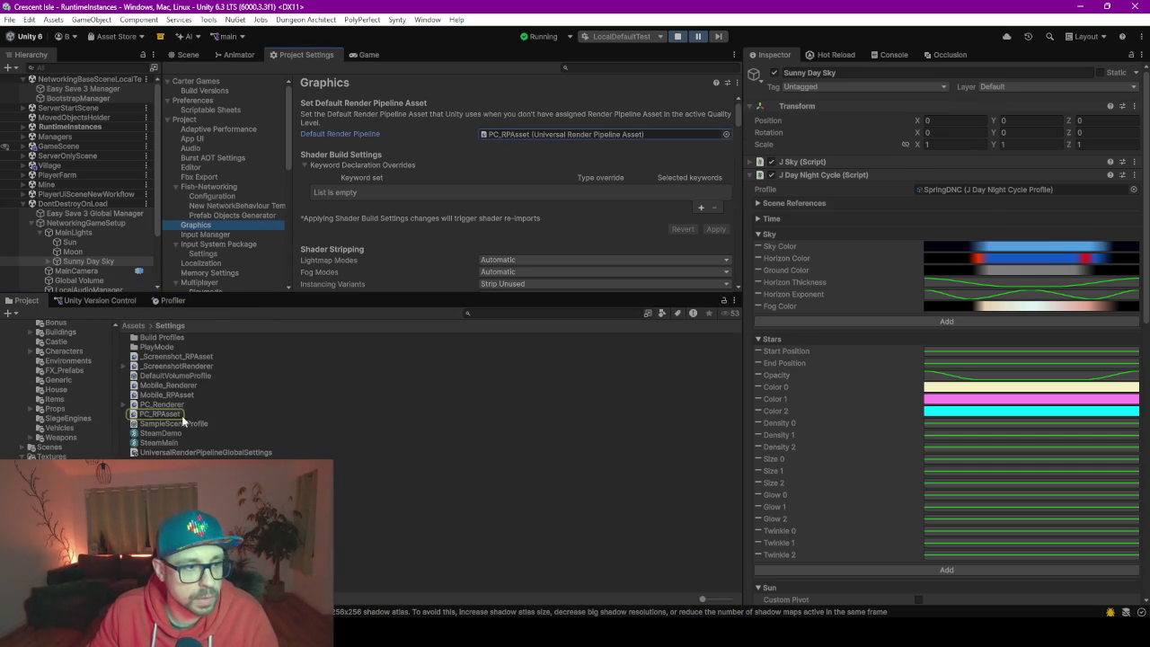
left_click(152, 414)
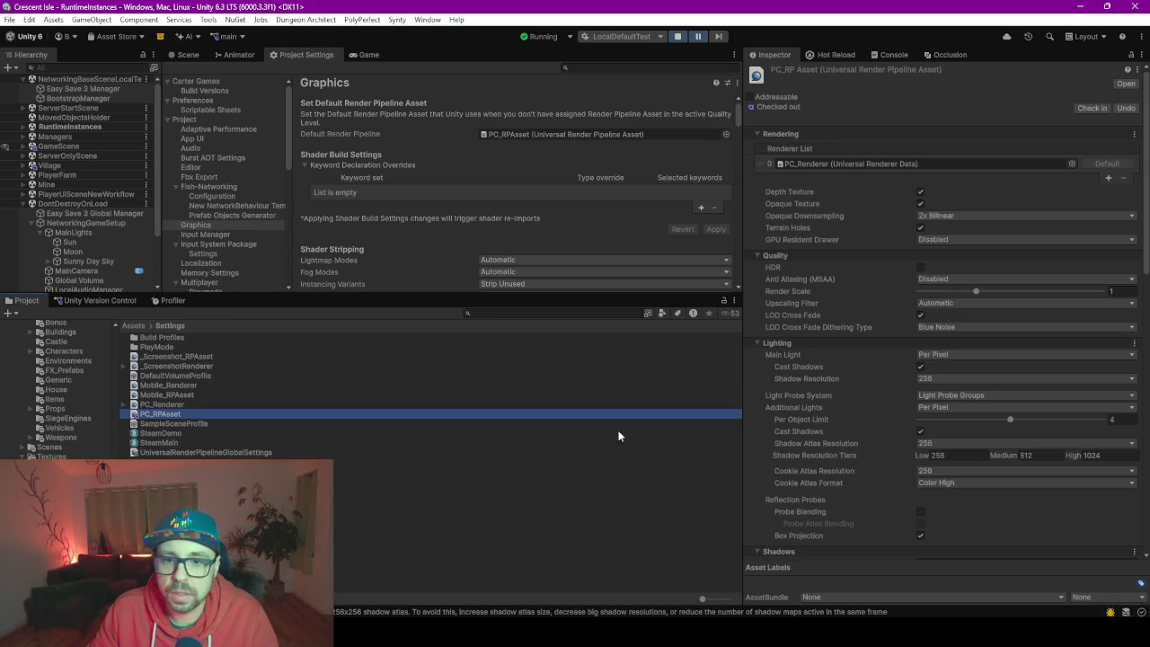
scroll(825, 298, "down", 10)
scroll(825, 299, "down", 8)
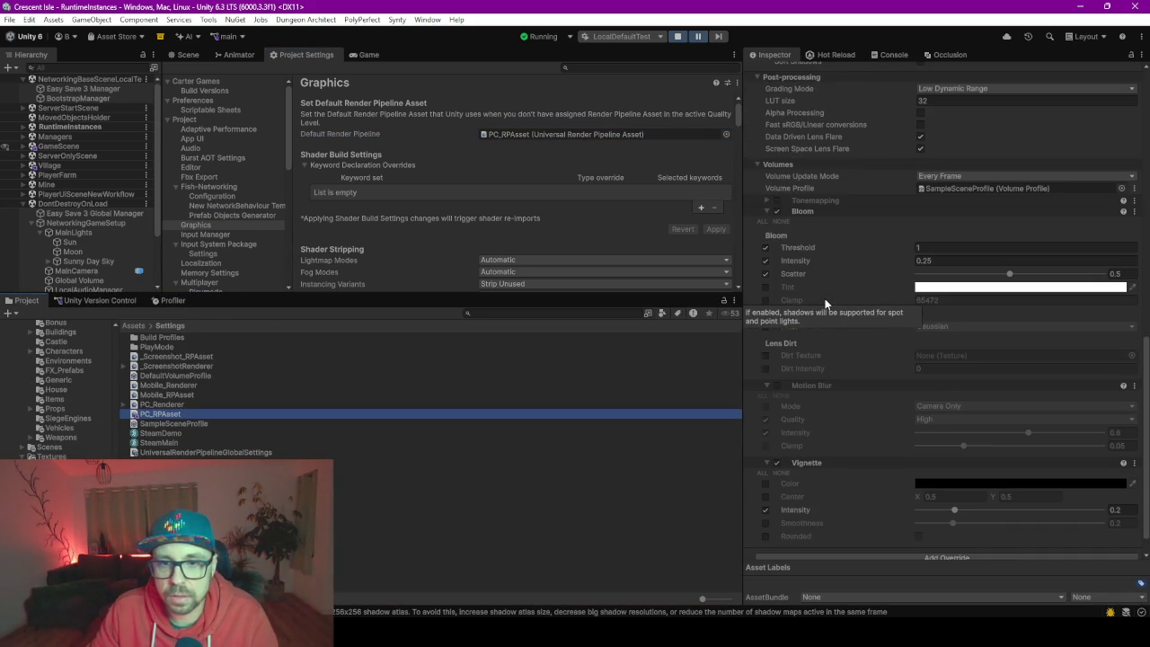
Inspect PC_Renderer's SSAO and Update Impostors Textures features, then reselect PC_RPAsset.
left_click(177, 403)
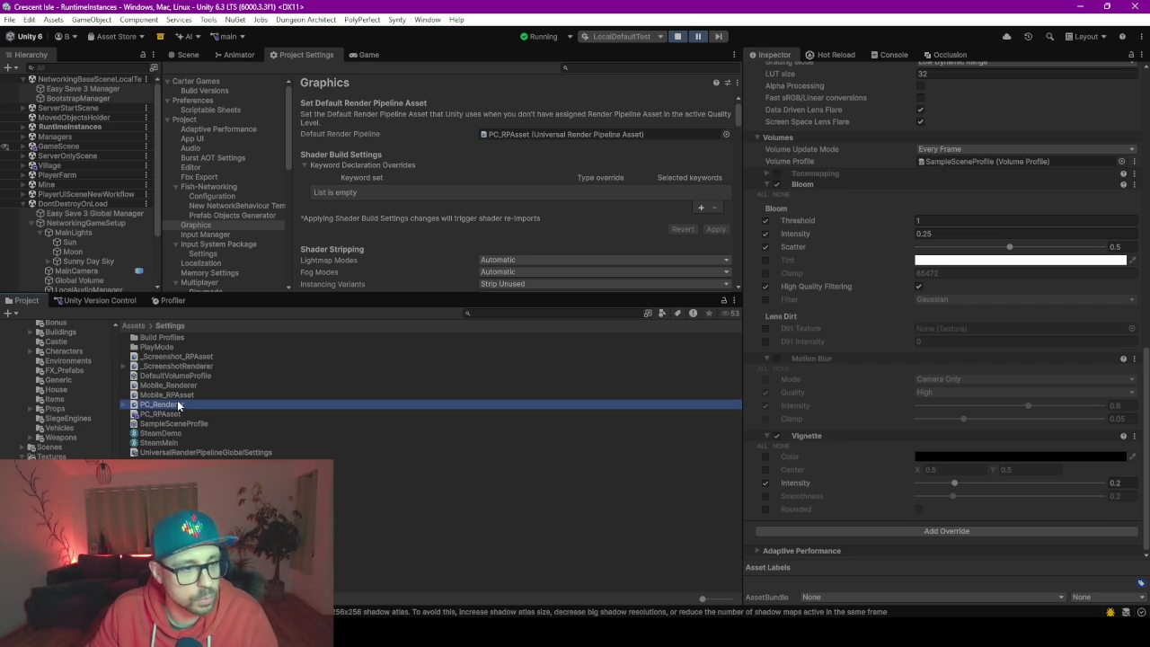
scroll(835, 241, "down", 2)
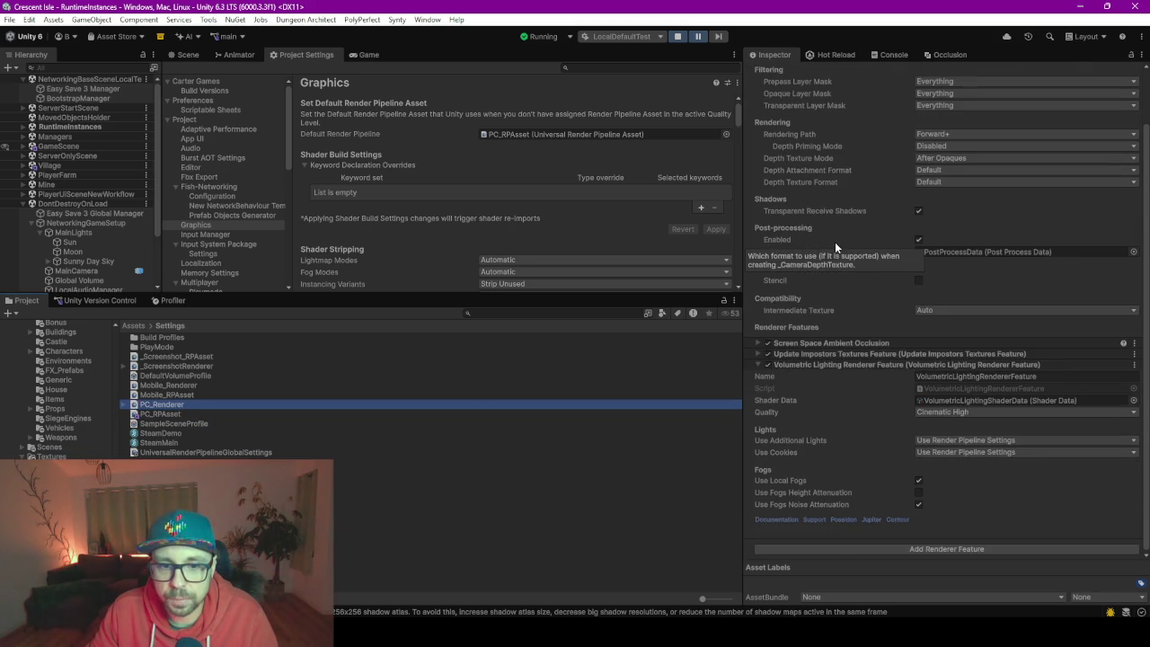
left_click(757, 343)
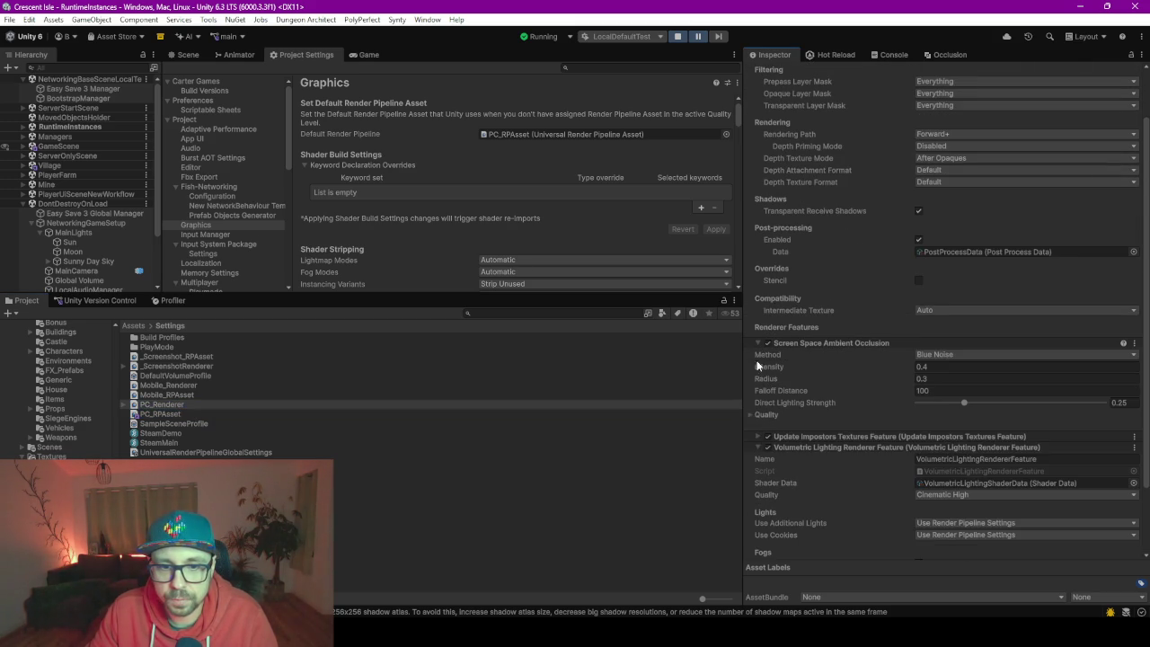
left_click(756, 437)
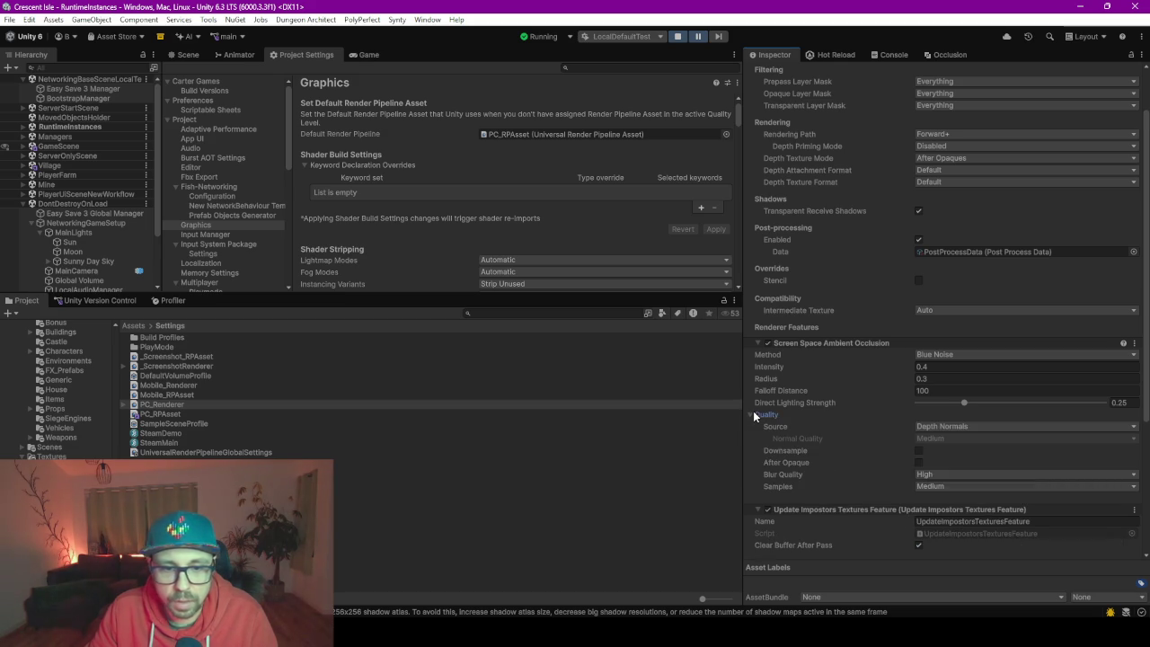
left_click(159, 414)
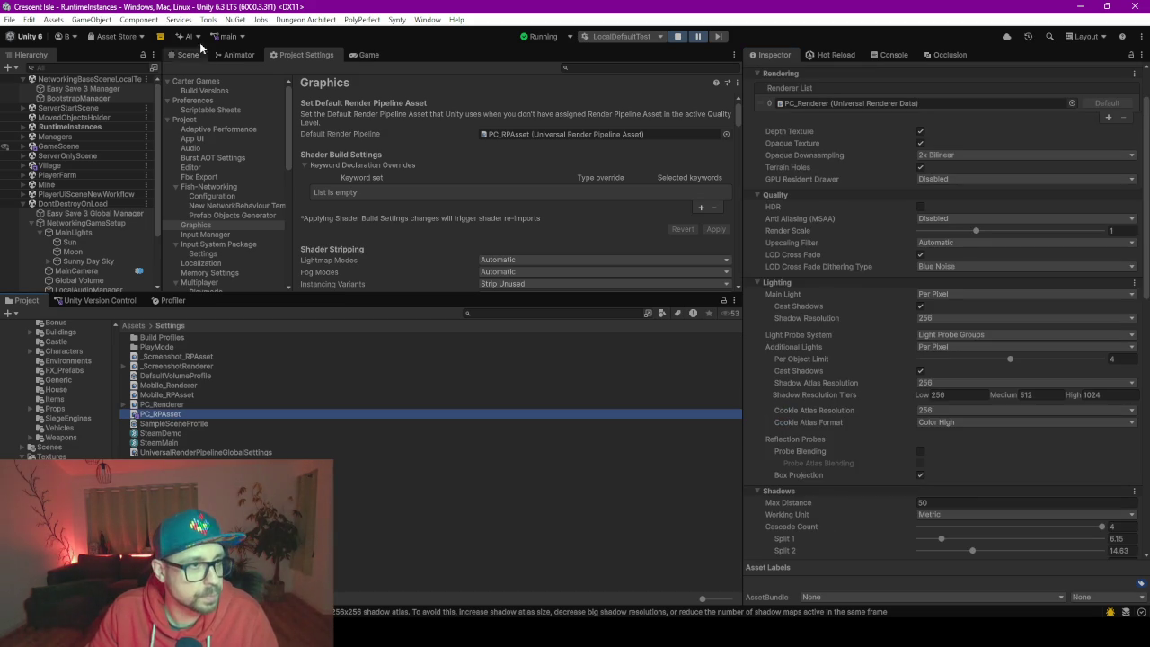
left_click_drag(398, 293, 398, 463)
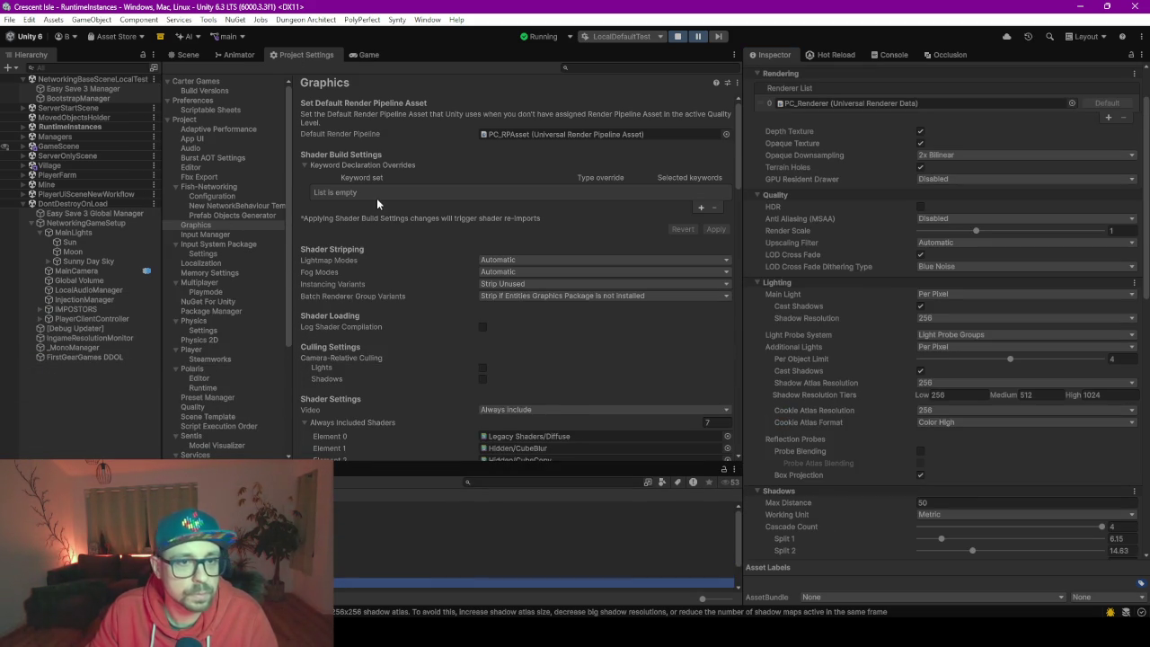
scroll(376, 200, "down", 2)
scroll(381, 200, "down", 3)
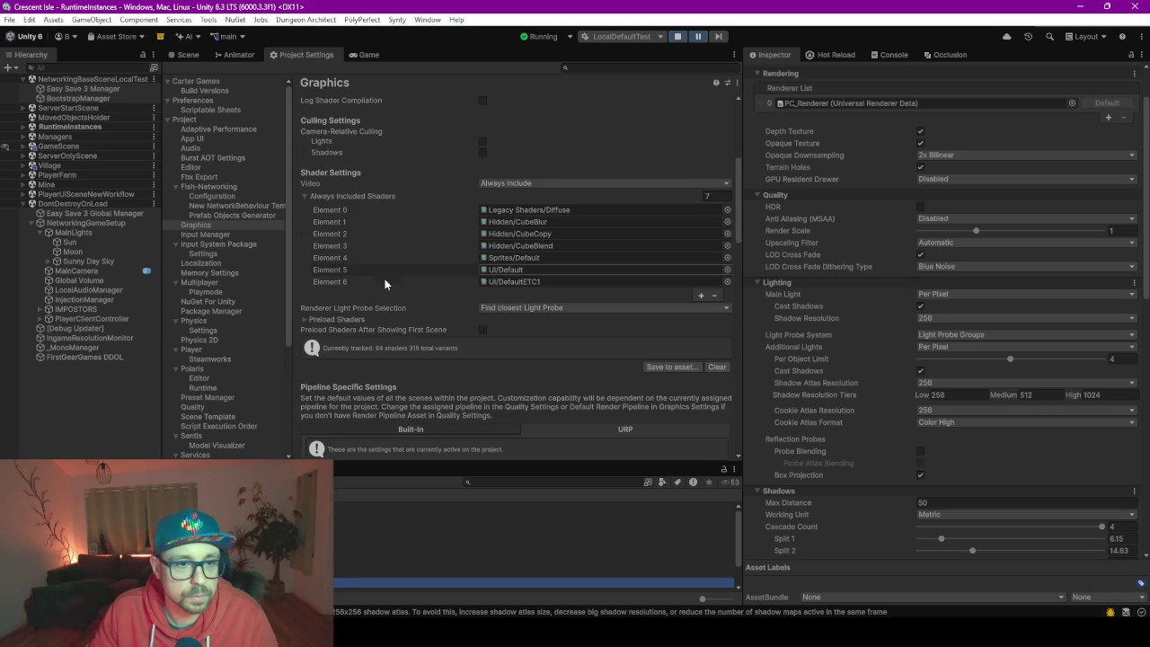
scroll(391, 288, "down", 2)
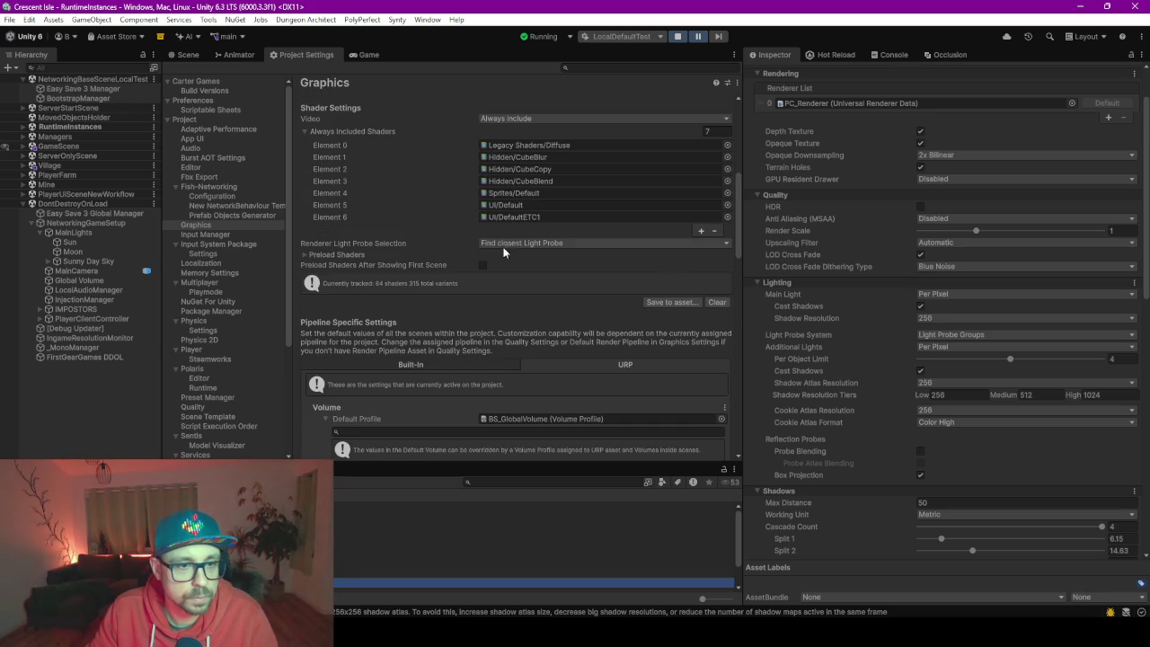
scroll(429, 230, "down", 5)
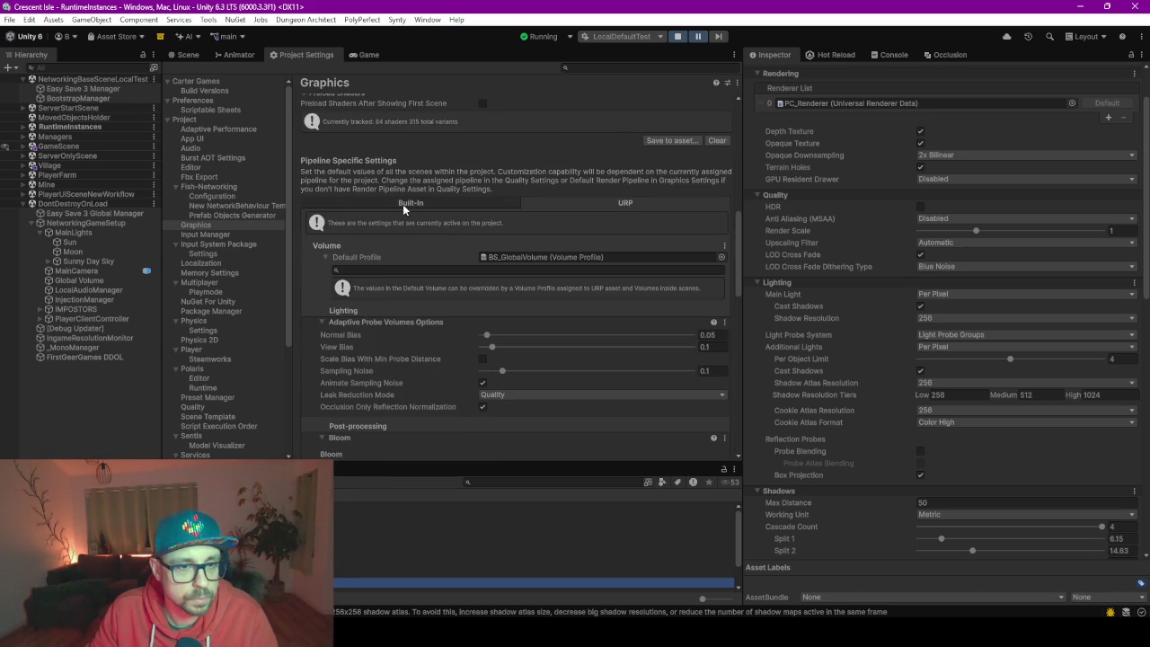
scroll(451, 236, "down", 5)
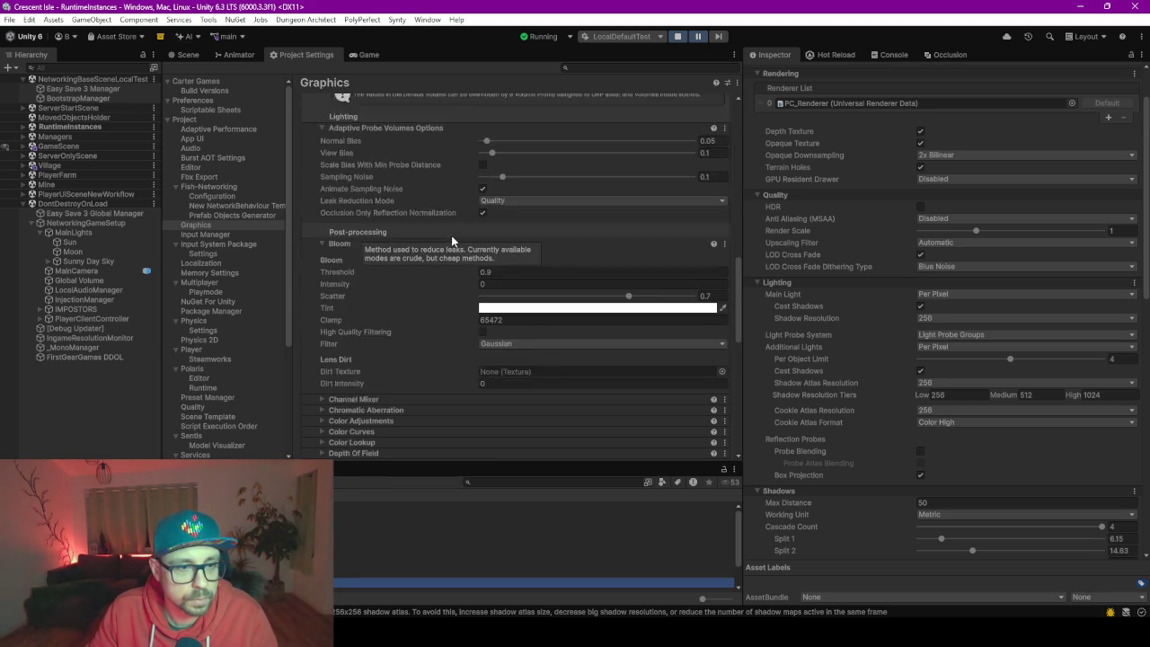
scroll(441, 215, "up", 3)
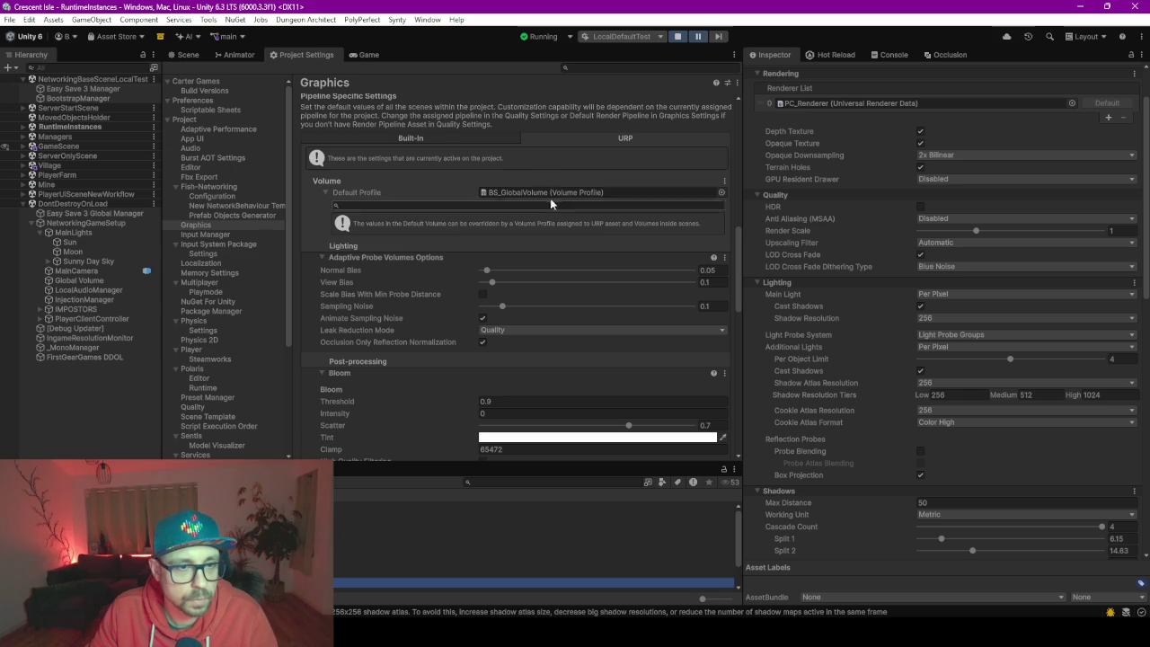
left_click(436, 139)
scroll(387, 356, "down", 4)
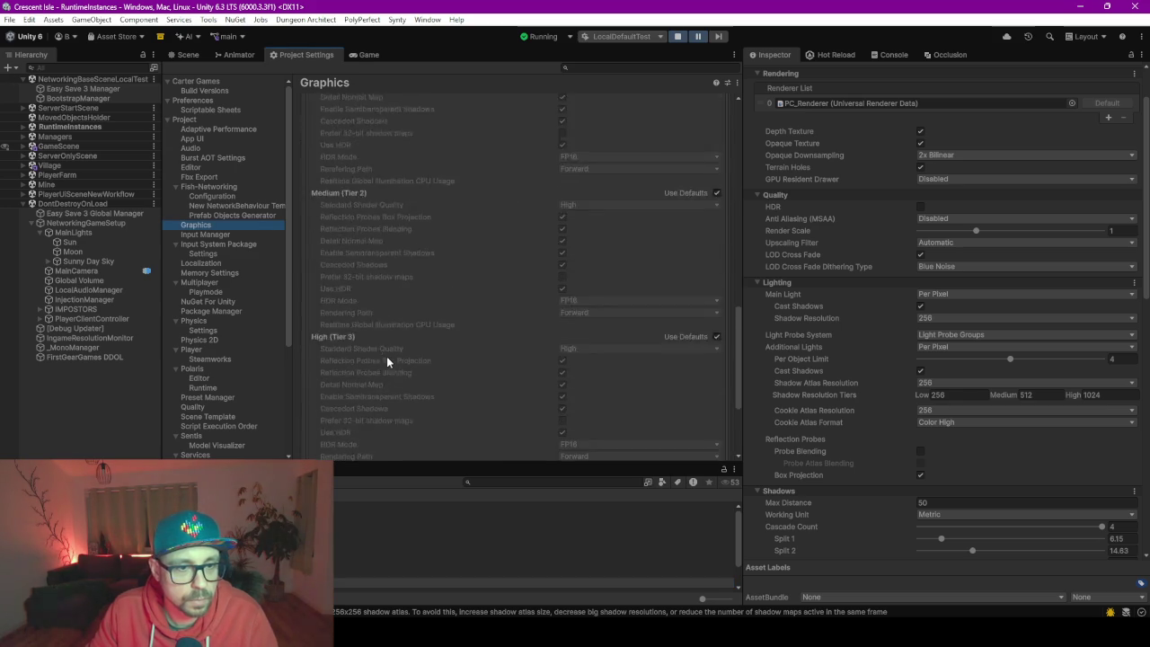
scroll(397, 363, "up", 7)
scroll(399, 363, "up", 2)
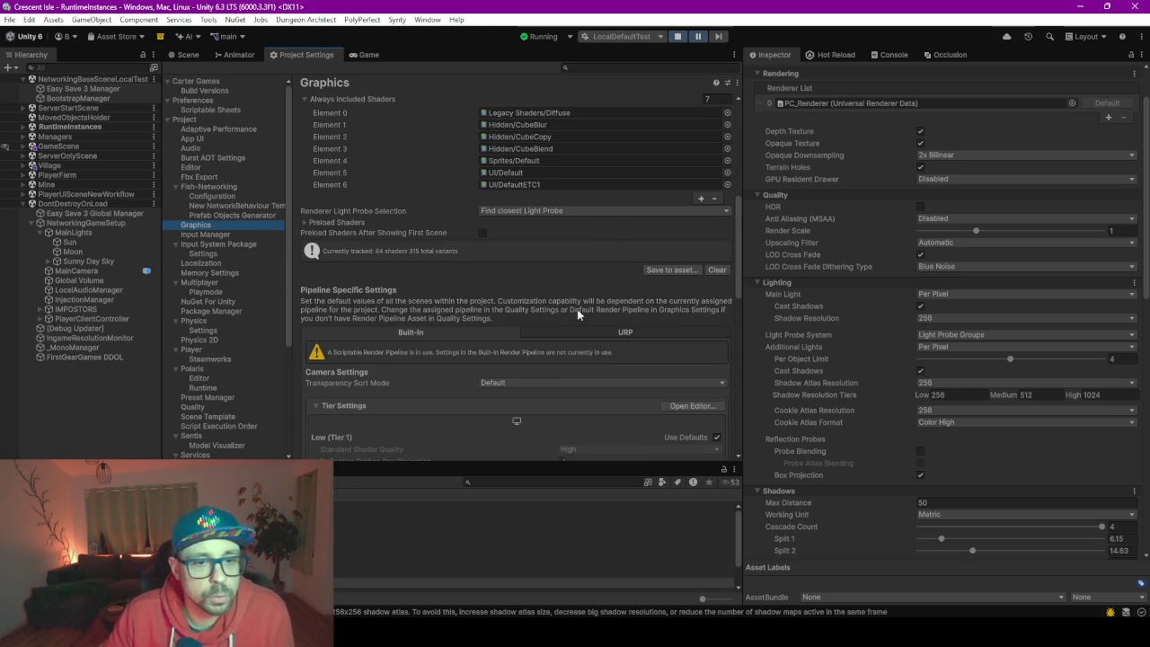
left_click(588, 331)
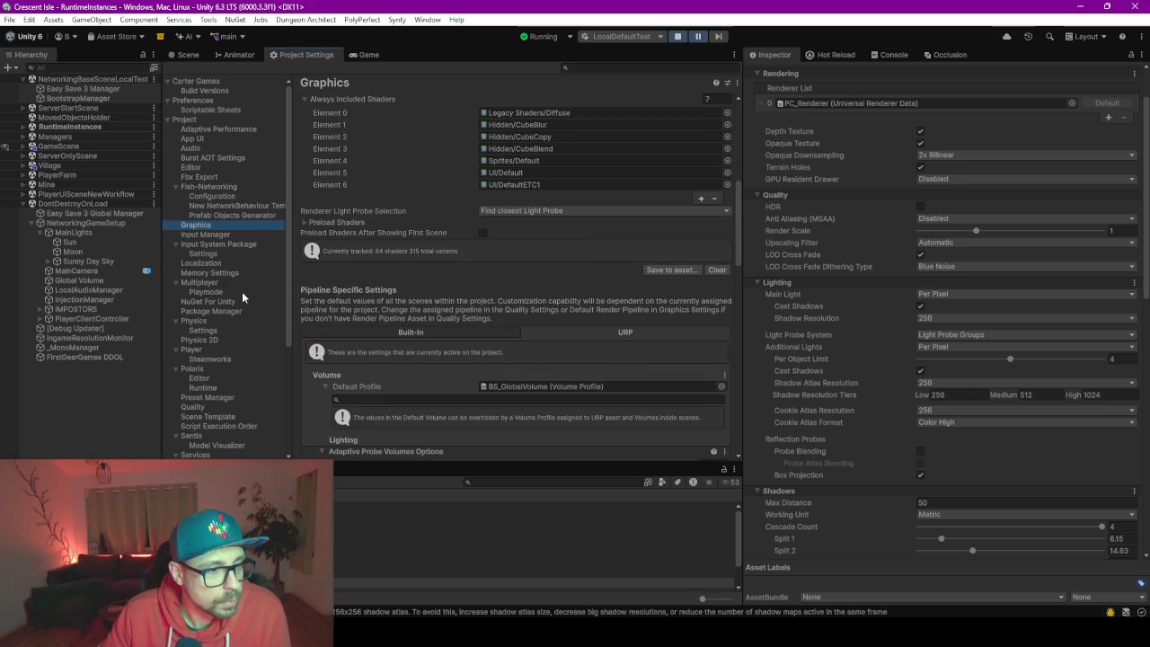
scroll(242, 291, "down", 2)
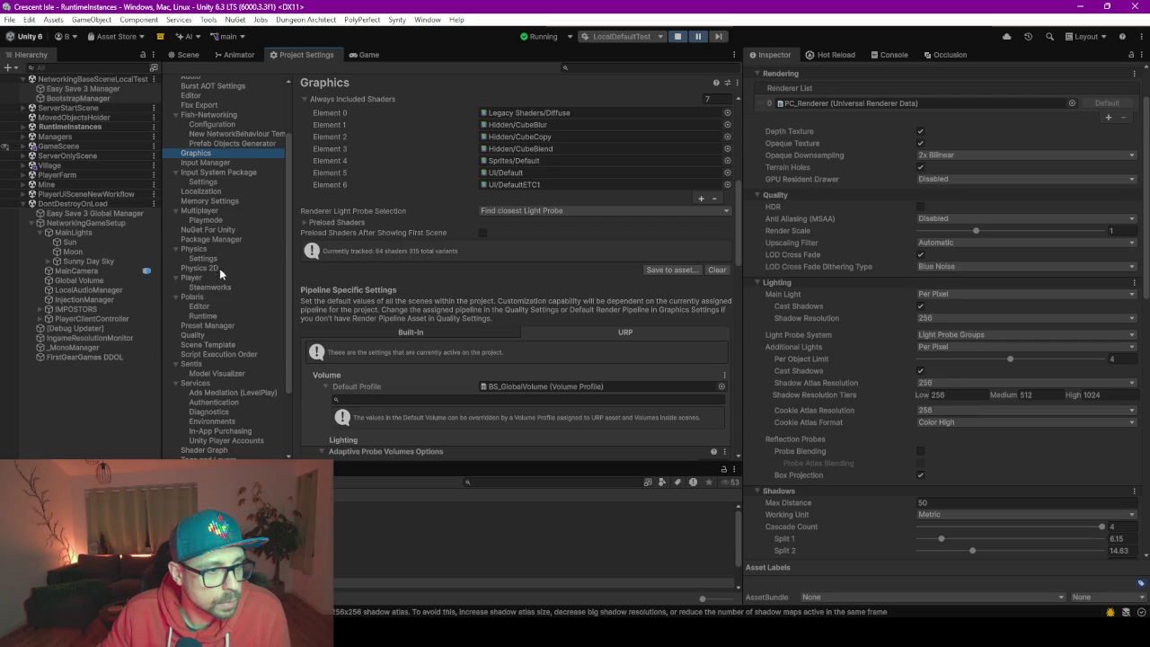
scroll(220, 269, "down", 3)
scroll(208, 296, "up", 5)
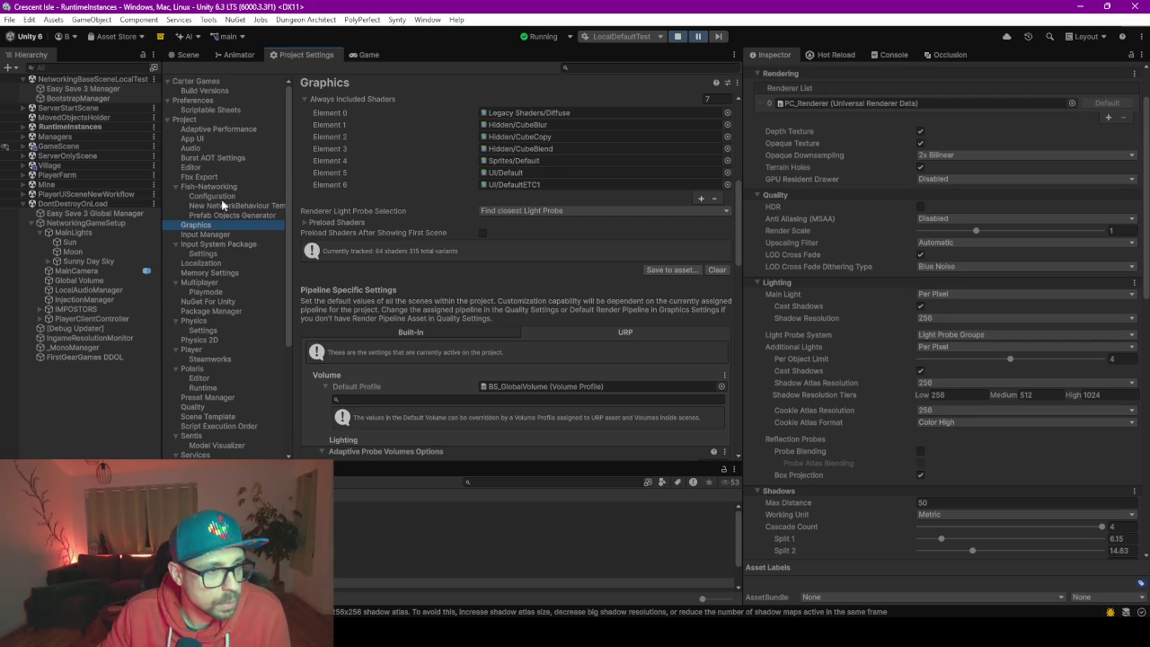
Switch to the Scene view, resume the paused game and exit it from the Escape menu.
left_click(184, 55)
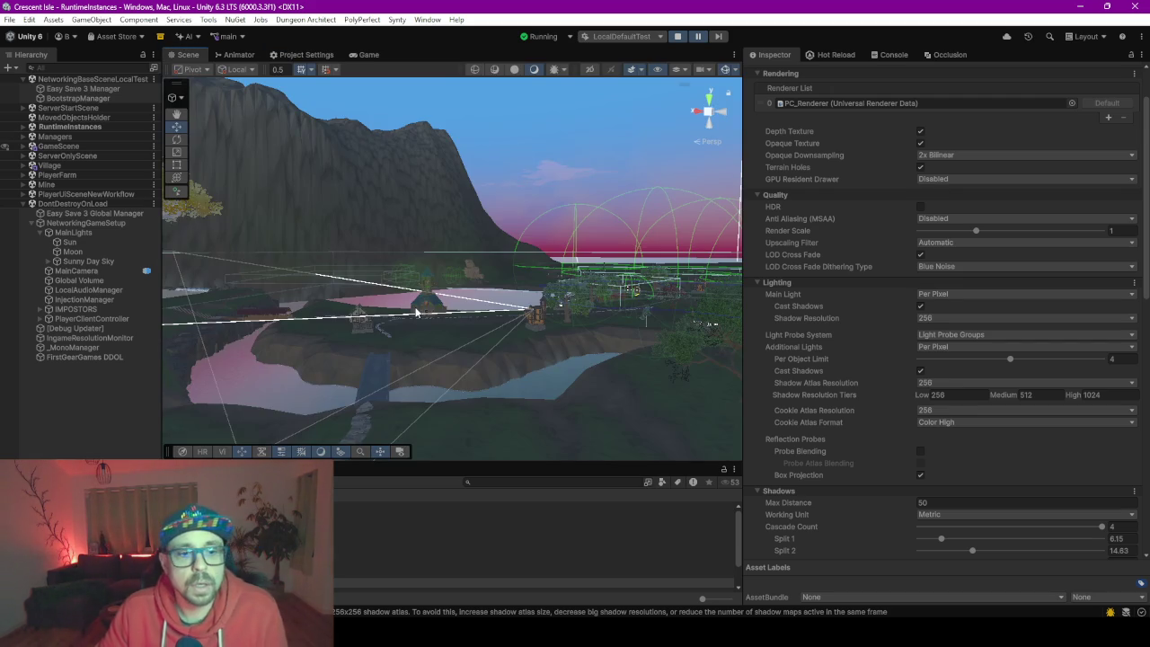
right_click(580, 194)
left_click(698, 36)
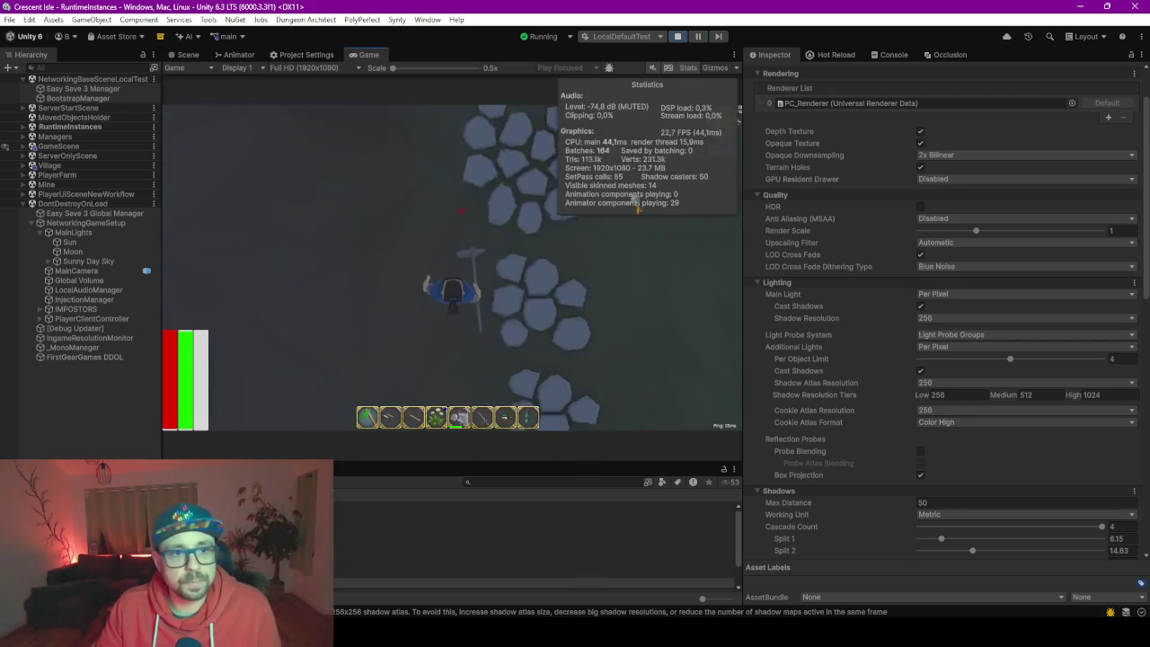
key("Escape")
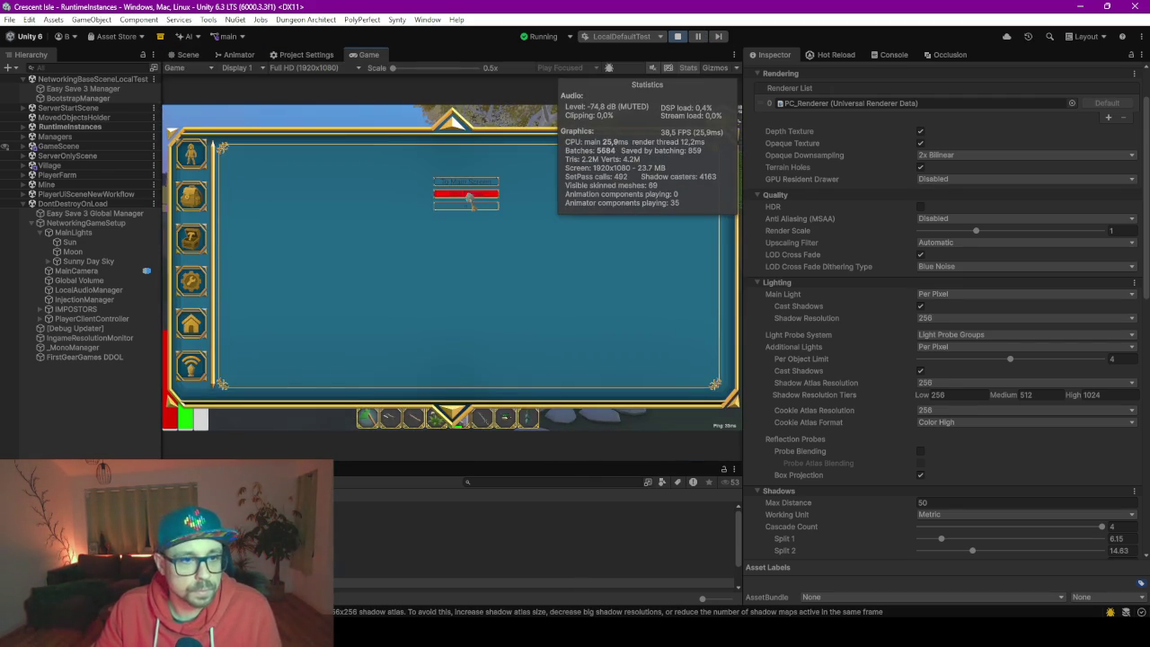
left_click(486, 206)
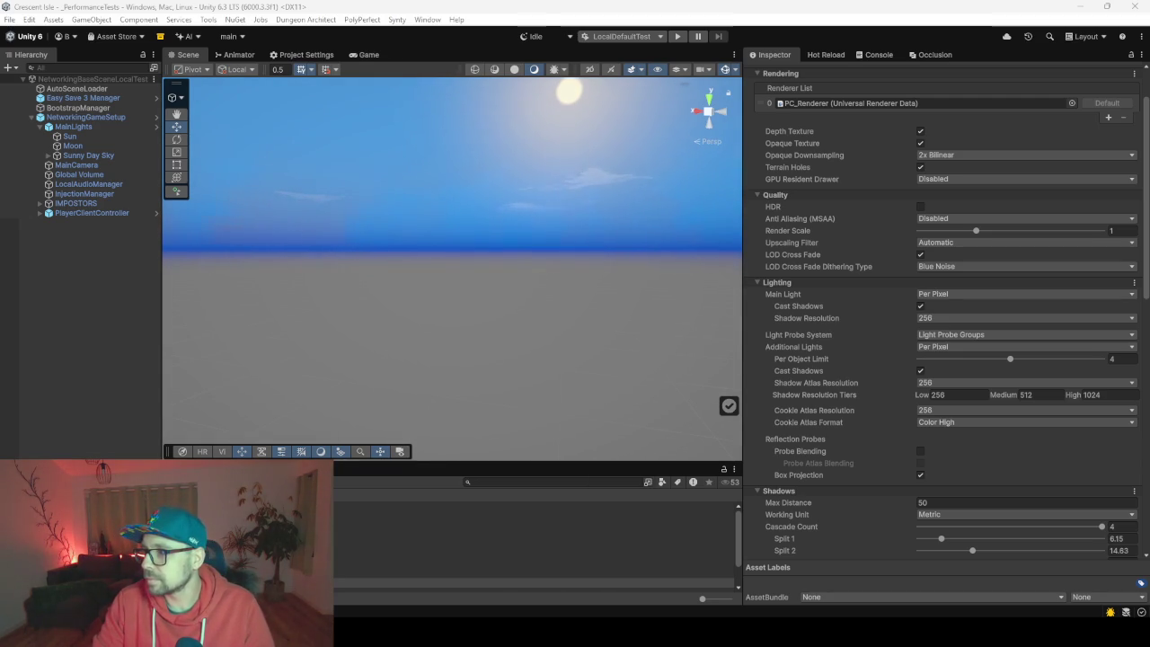
key("alt+Tab")
key("alt+Tab")
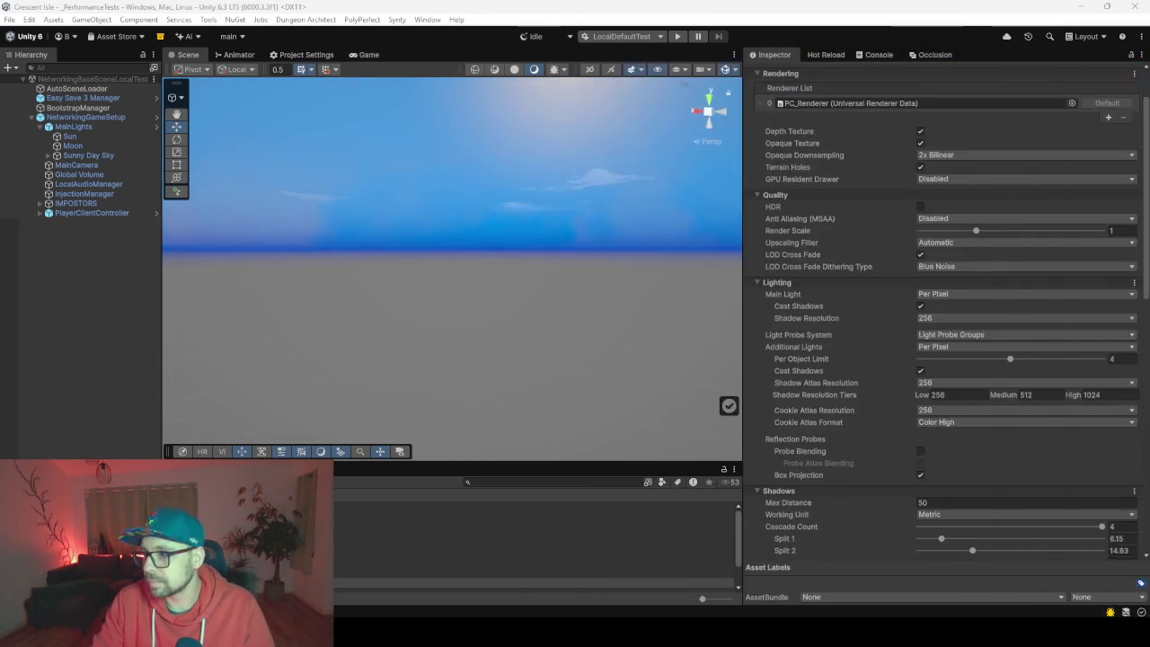